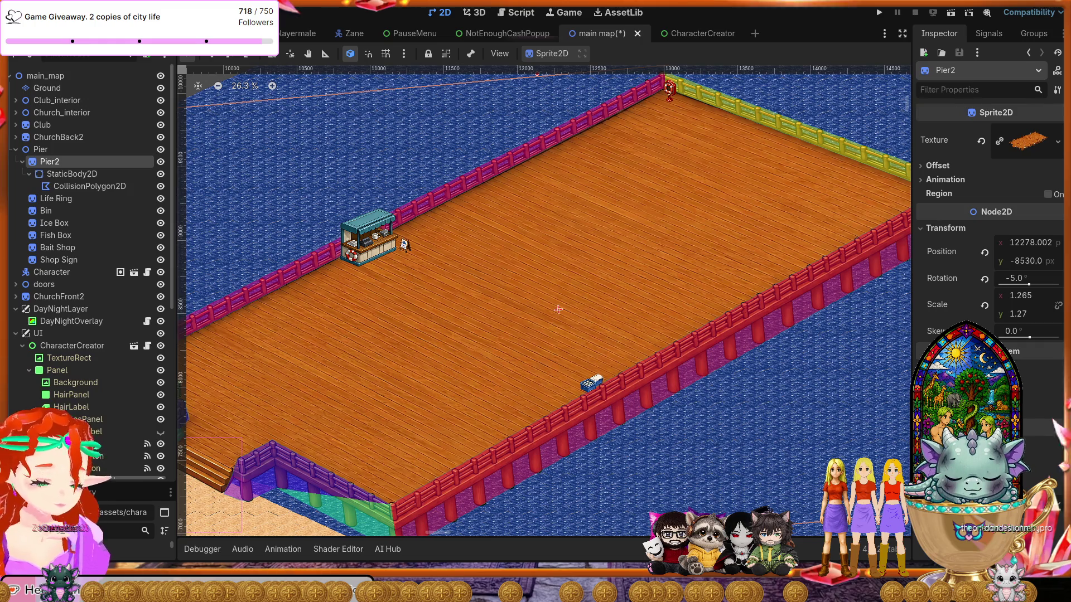
- Scroll the main_map canvas to view the Pier2 wooden pier over the water
{"action": "scroll", "coordinate": [557, 308], "scroll_direction": "down", "scroll_amount": 1}
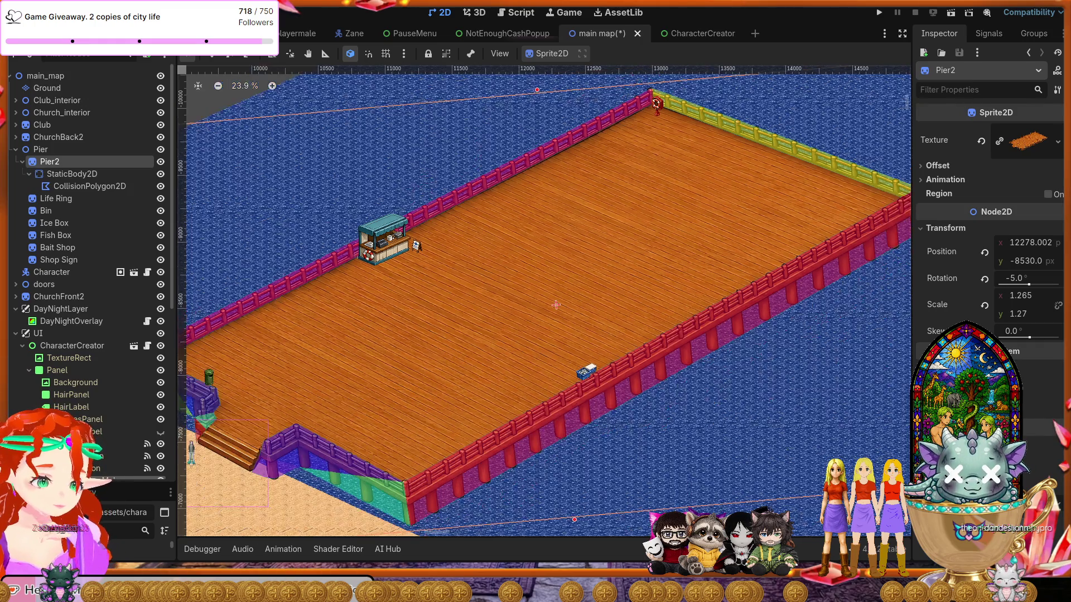
- Pan the canvas to the pier's far end, then switch to Photopea
{"action": "left_click_drag", "start_coordinate": [744, 272], "coordinate": [680, 297]}
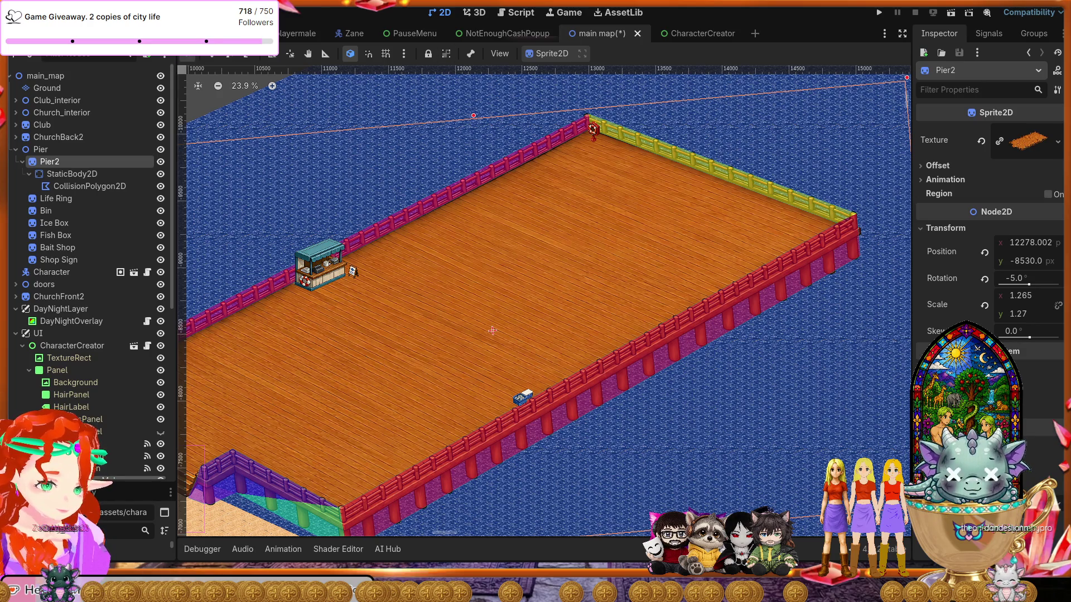
{"action": "key", "text": "alt+Tab"}
- Open the ferris wheel PNG from disk and fit it to the workspace
{"action": "left_click", "coordinate": [15, 13]}
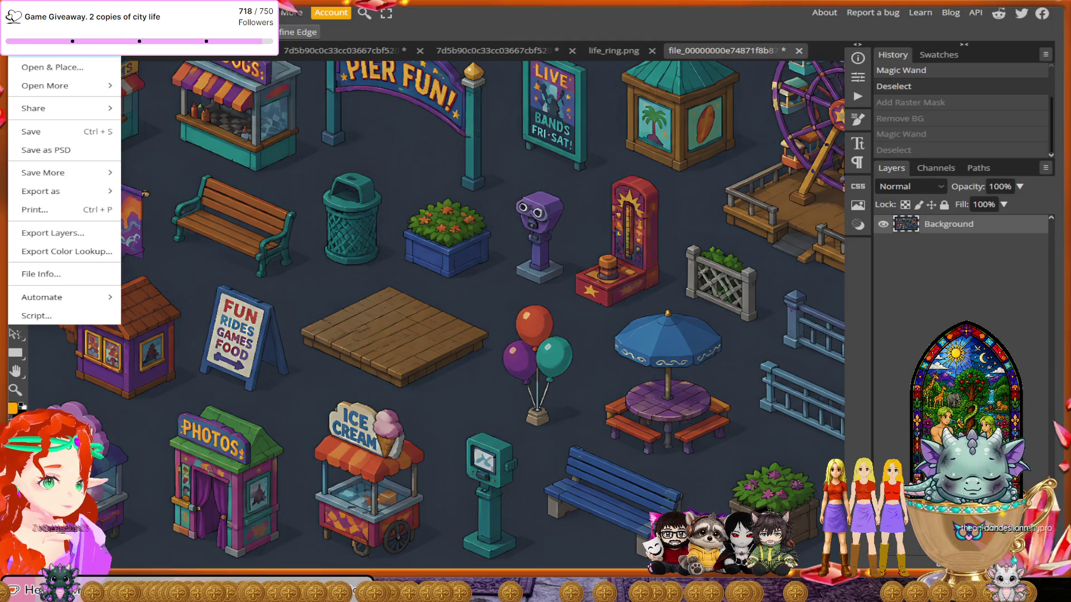
{"action": "left_click", "coordinate": [15, 12]}
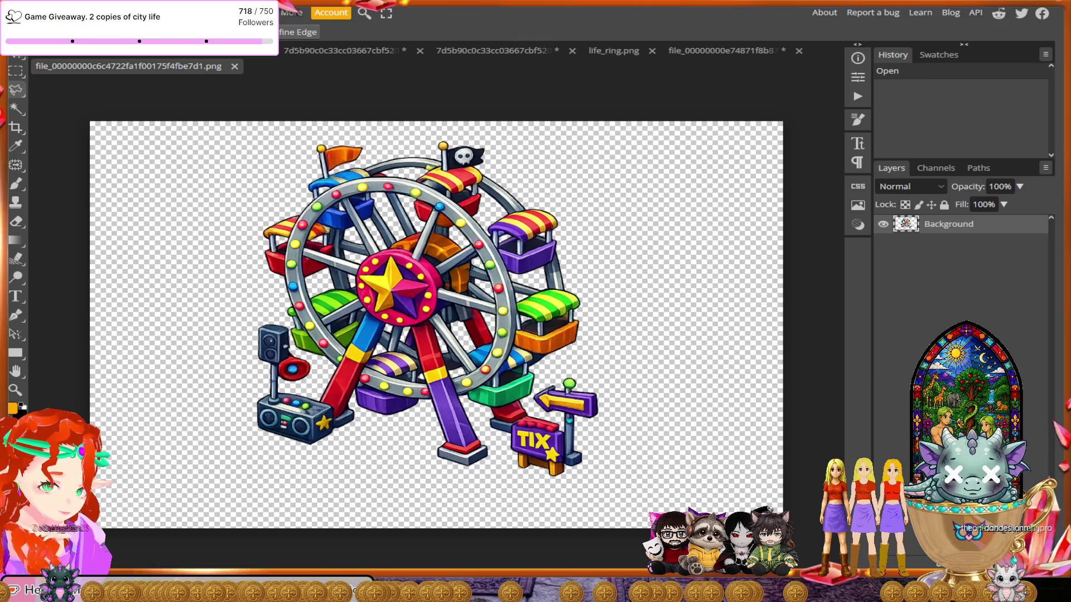
{"action": "key", "text": "ctrl+0"}
{"action": "scroll", "coordinate": [289, 440], "scroll_direction": "up", "scroll_amount": 3}
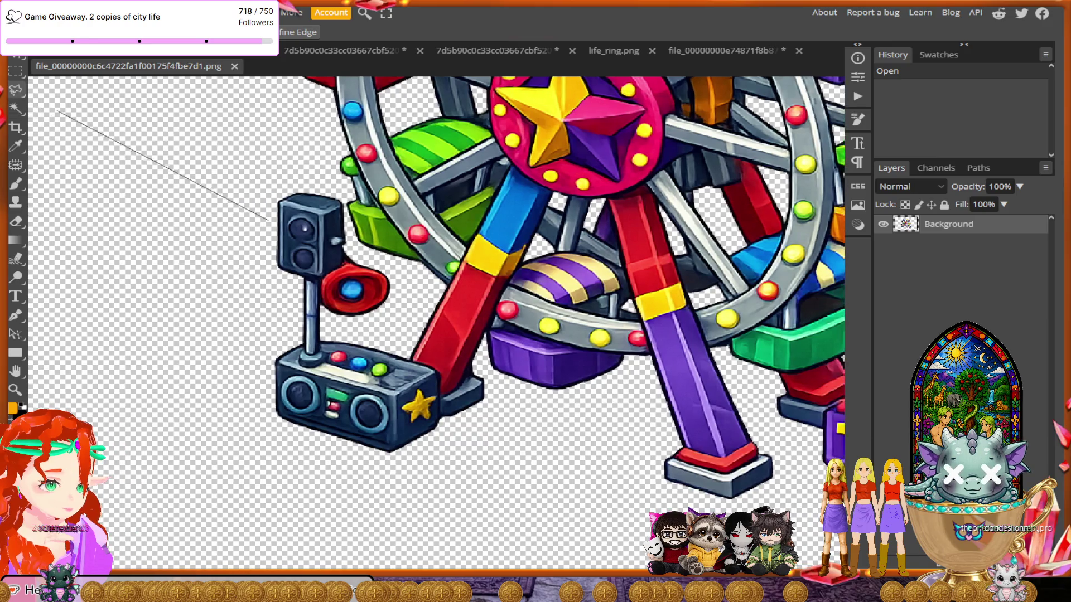
- Lasso the speaker and boombox beside the wheel, delete them and deselect
{"action": "mouse_move", "coordinate": [268, 221]}
{"action": "left_mouse_down"}
{"action": "mouse_move", "coordinate": [251, 428]}
{"action": "mouse_move", "coordinate": [388, 467]}
{"action": "mouse_move", "coordinate": [439, 446]}
{"action": "mouse_move", "coordinate": [440, 377]}
{"action": "left_mouse_up"}
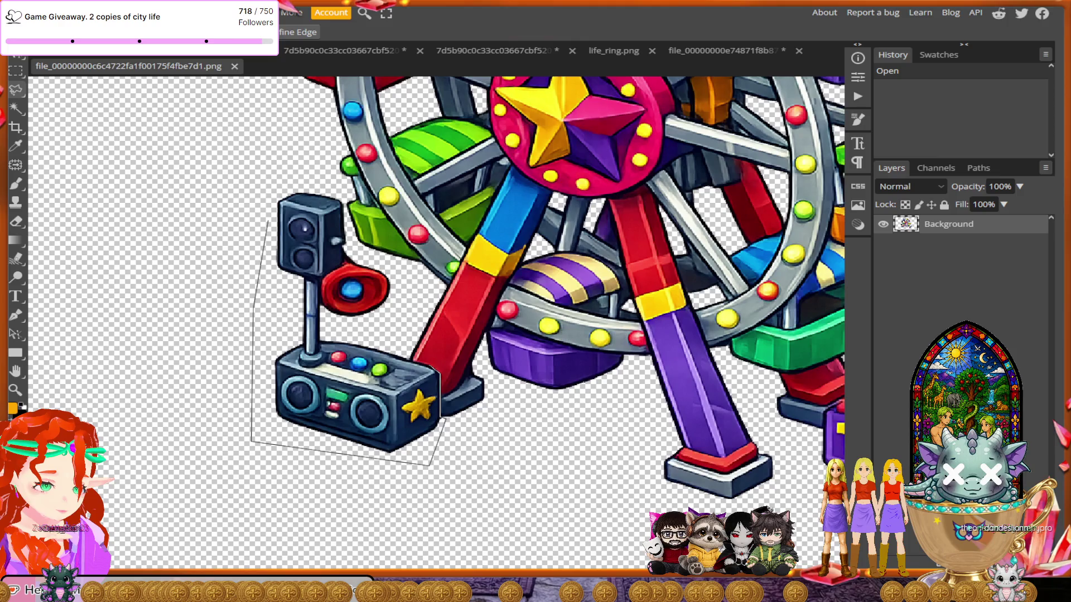
{"action": "mouse_move", "coordinate": [440, 376]}
{"action": "left_mouse_down"}
{"action": "mouse_move", "coordinate": [395, 355]}
{"action": "mouse_move", "coordinate": [400, 271]}
{"action": "mouse_move", "coordinate": [349, 247]}
{"action": "mouse_move", "coordinate": [342, 198]}
{"action": "mouse_move", "coordinate": [294, 180]}
{"action": "mouse_move", "coordinate": [262, 224]}
{"action": "left_mouse_up"}
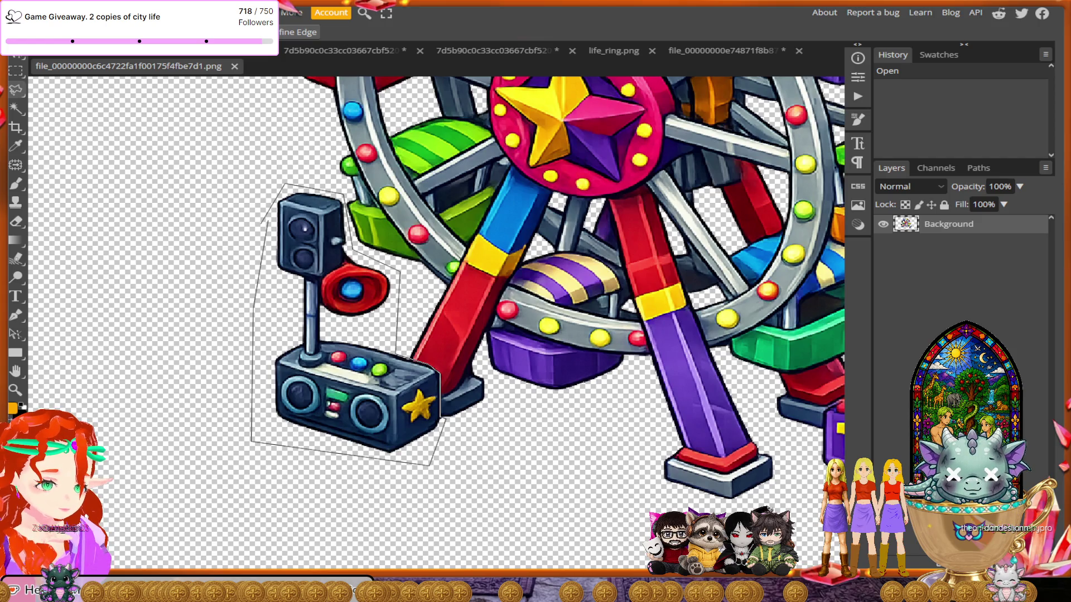
{"action": "left_click_drag", "start_coordinate": [261, 224], "coordinate": [267, 223]}
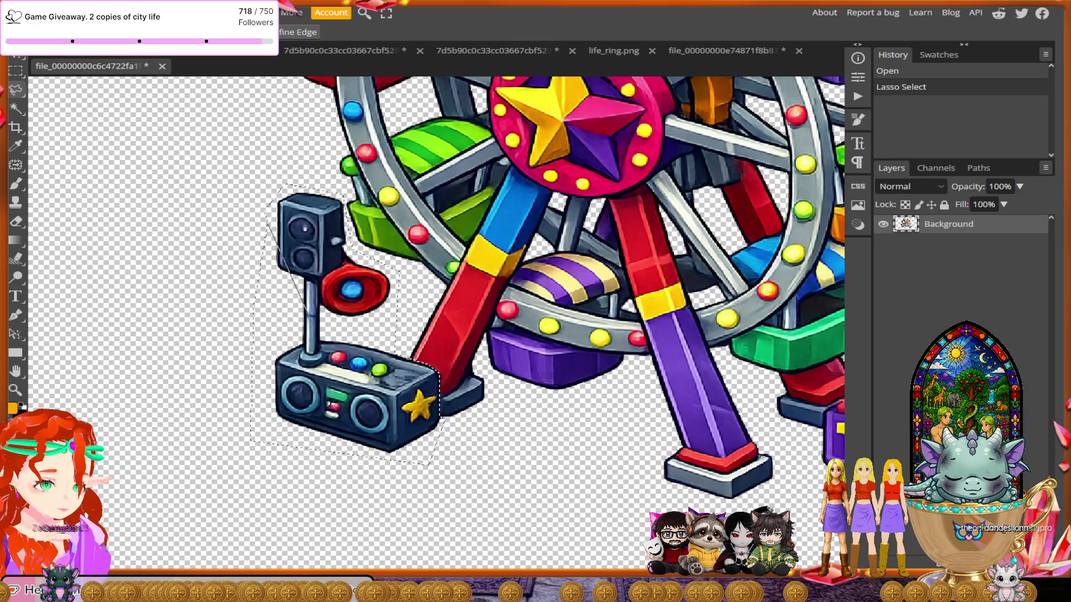
{"action": "left_click", "coordinate": [259, 228]}
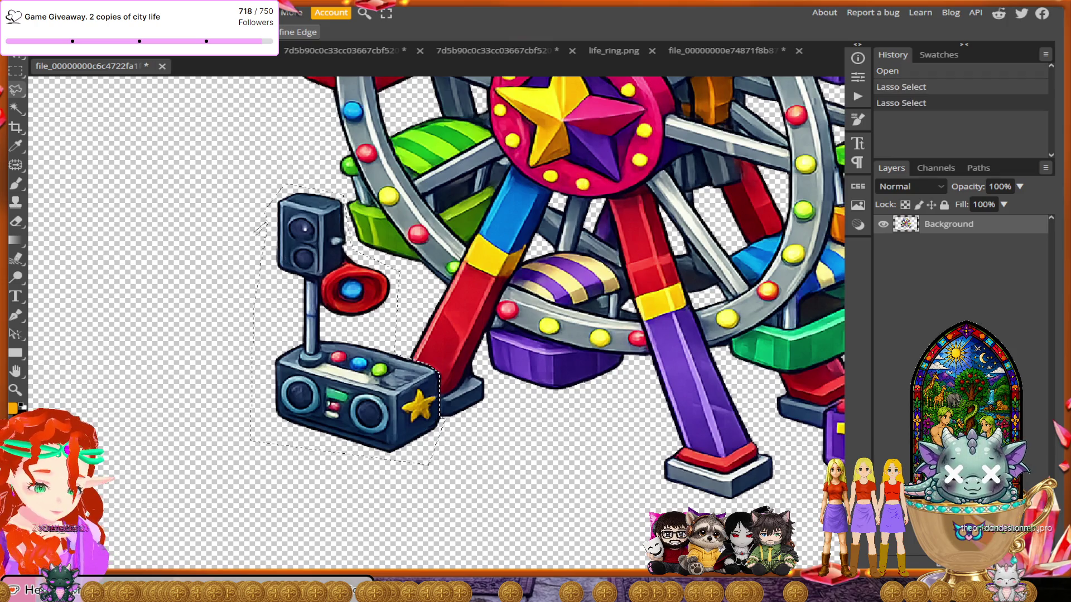
{"action": "key", "text": "Delete"}
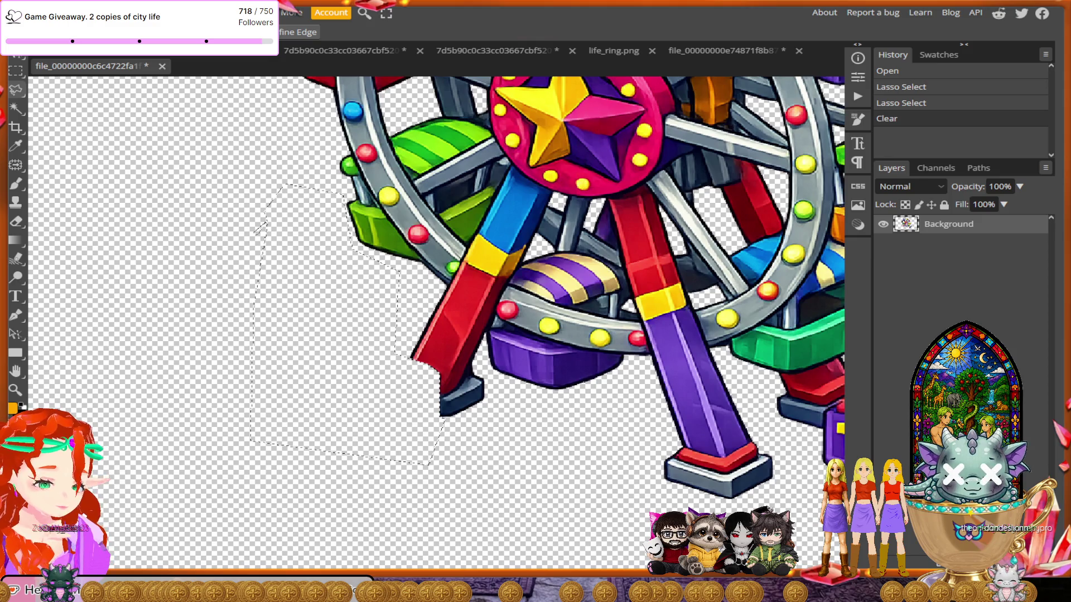
{"action": "key", "text": "m"}
{"action": "key", "text": "ctrl+d"}
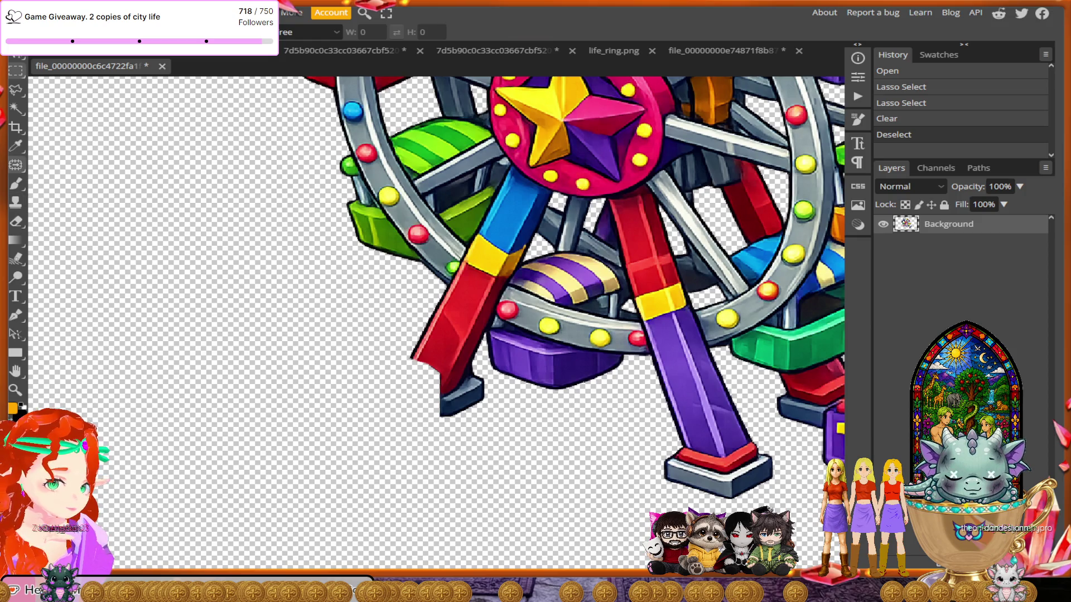
{"action": "right_click", "coordinate": [15, 164]}
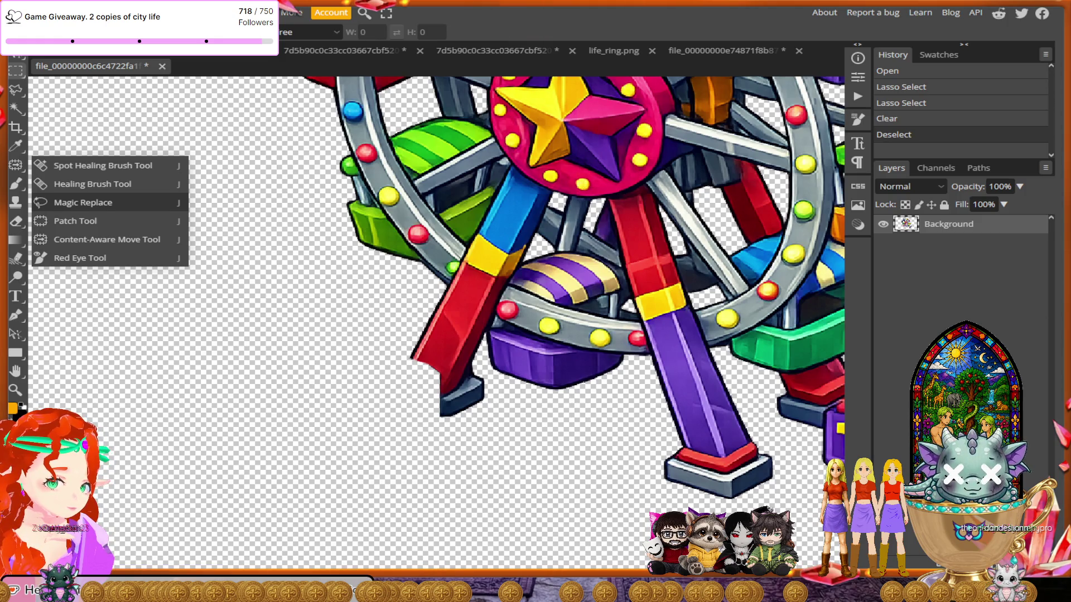
- Choose Magic Replace and outline the cut-off base of the red leg
{"action": "left_click", "coordinate": [83, 202]}
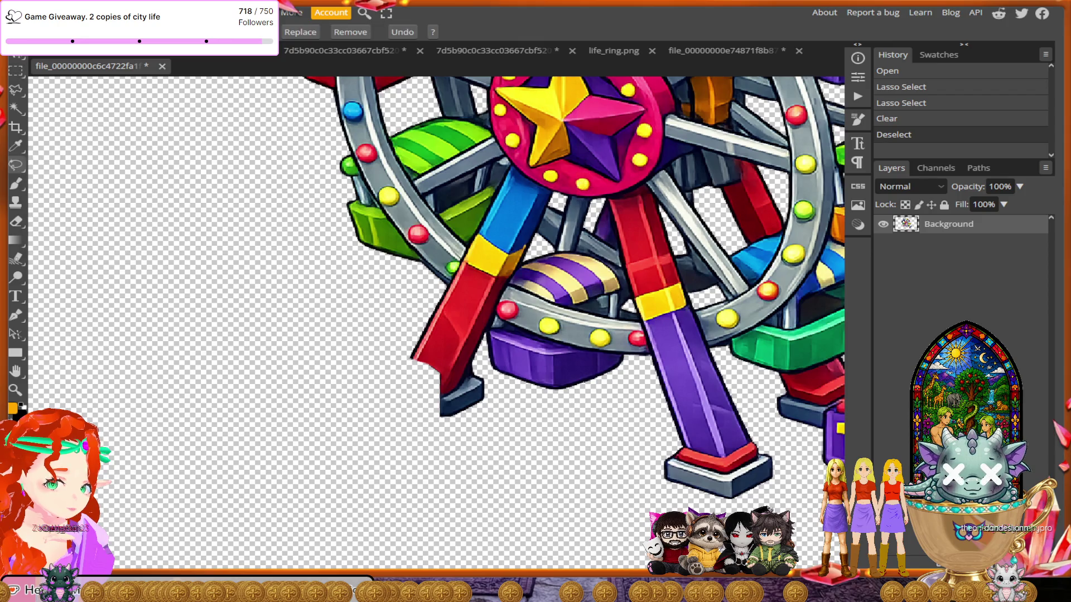
{"action": "mouse_move", "coordinate": [444, 351]}
{"action": "left_mouse_down"}
{"action": "mouse_move", "coordinate": [401, 338]}
{"action": "mouse_move", "coordinate": [358, 386]}
{"action": "mouse_move", "coordinate": [434, 430]}
{"action": "mouse_move", "coordinate": [487, 393]}
{"action": "mouse_move", "coordinate": [465, 360]}
{"action": "left_mouse_up"}
{"action": "mouse_move", "coordinate": [424, 391]}
{"action": "left_mouse_down"}
{"action": "mouse_move", "coordinate": [412, 402]}
{"action": "mouse_move", "coordinate": [427, 388]}
{"action": "left_mouse_up"}
{"action": "key", "text": "shift+Right"}
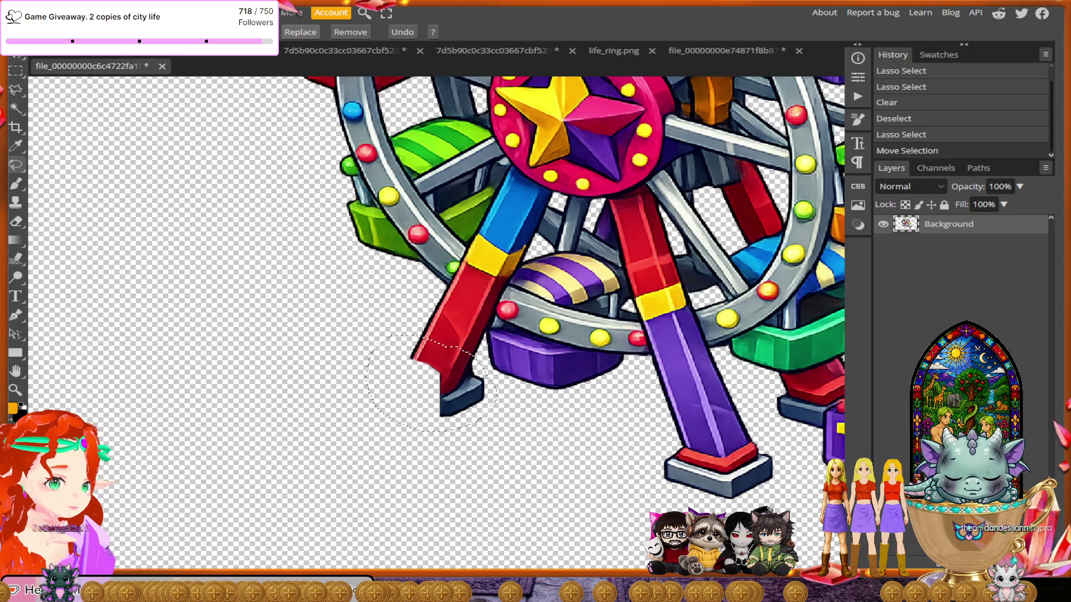
- Generate a fill from the prompt 'fill in the rest of the stand', then deselect
{"action": "left_click", "coordinate": [701, 65]}
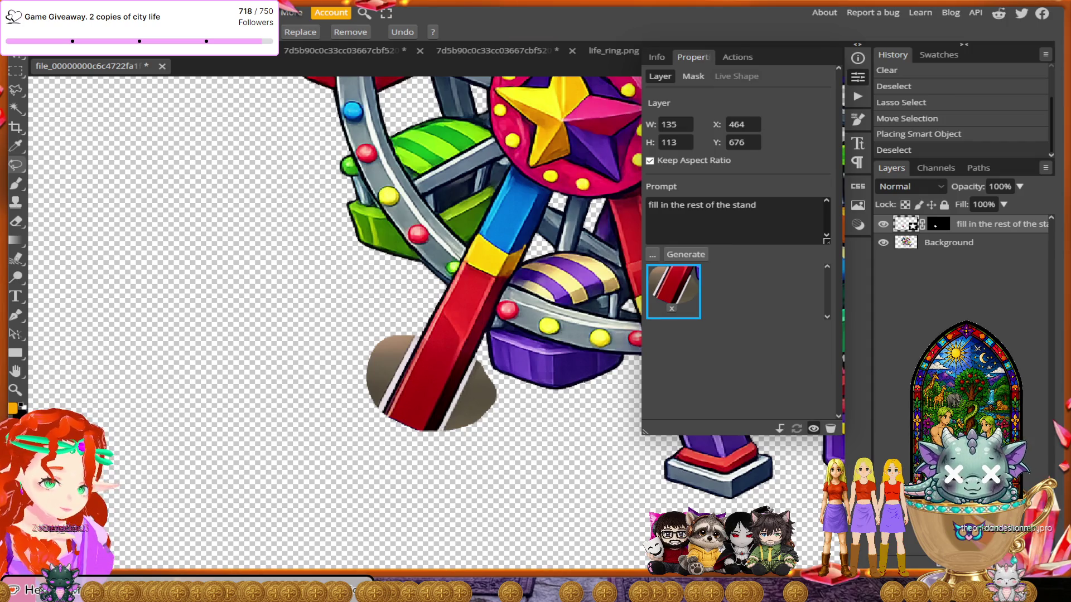
{"action": "key", "text": "ctrl+d"}
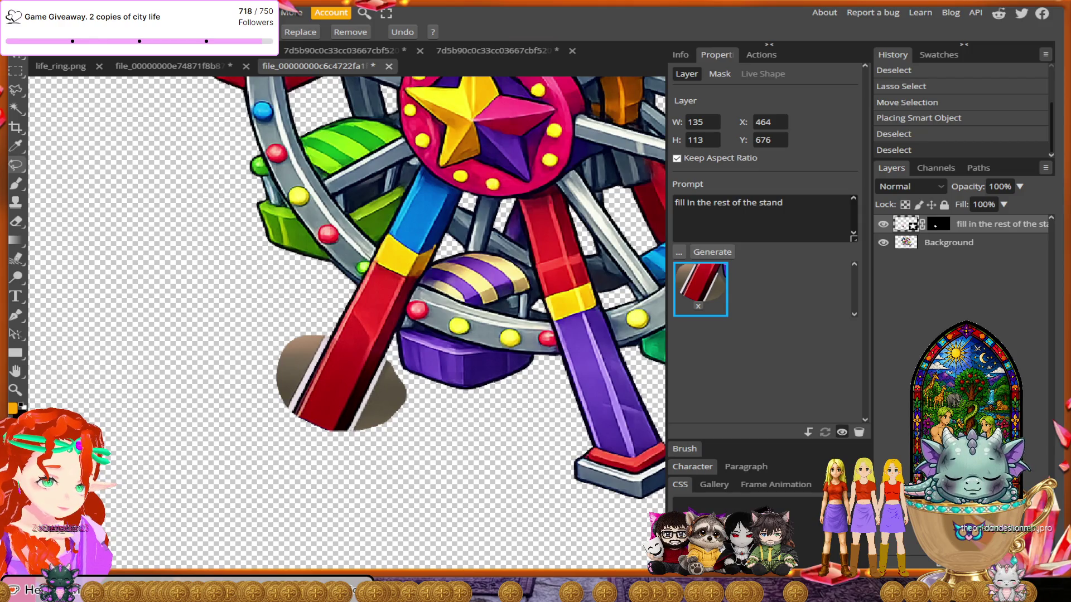
{"action": "left_click", "coordinate": [764, 217]}
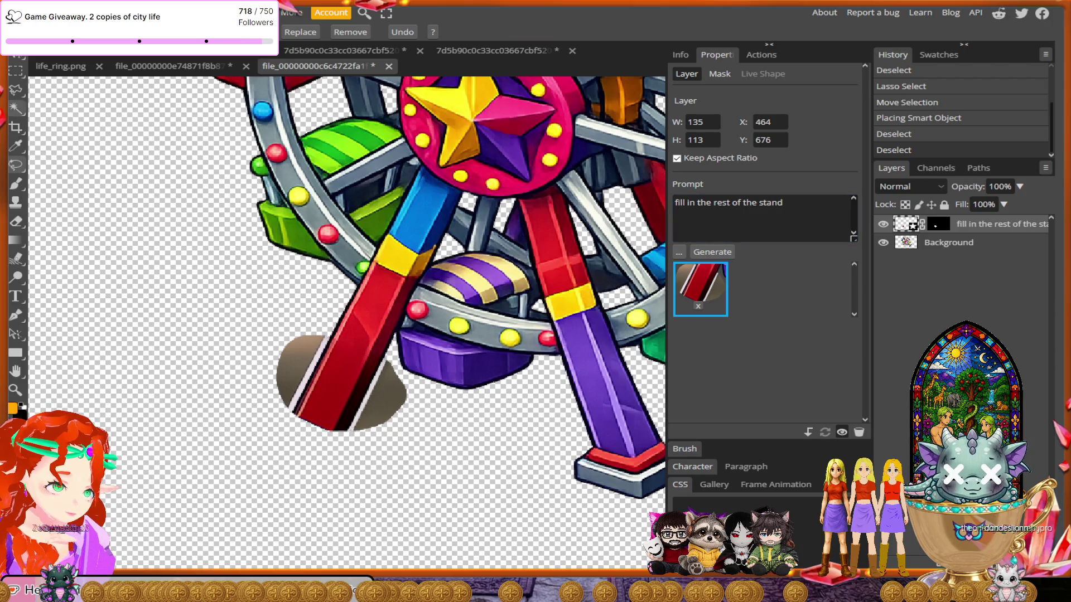
{"action": "key", "text": "l"}
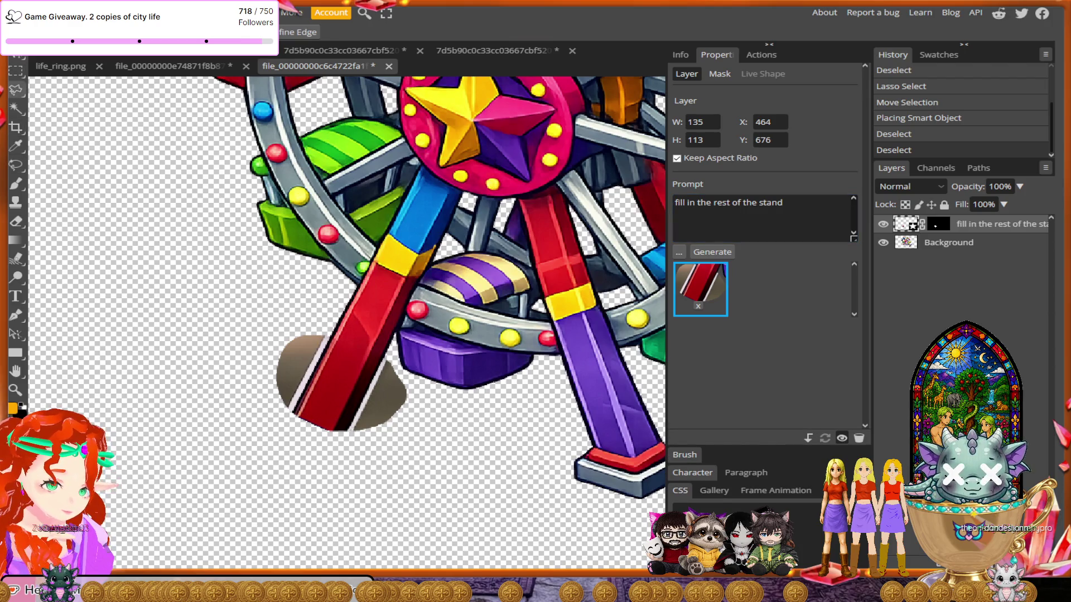
{"action": "scroll", "coordinate": [391, 95], "scroll_direction": "up", "scroll_amount": 2}
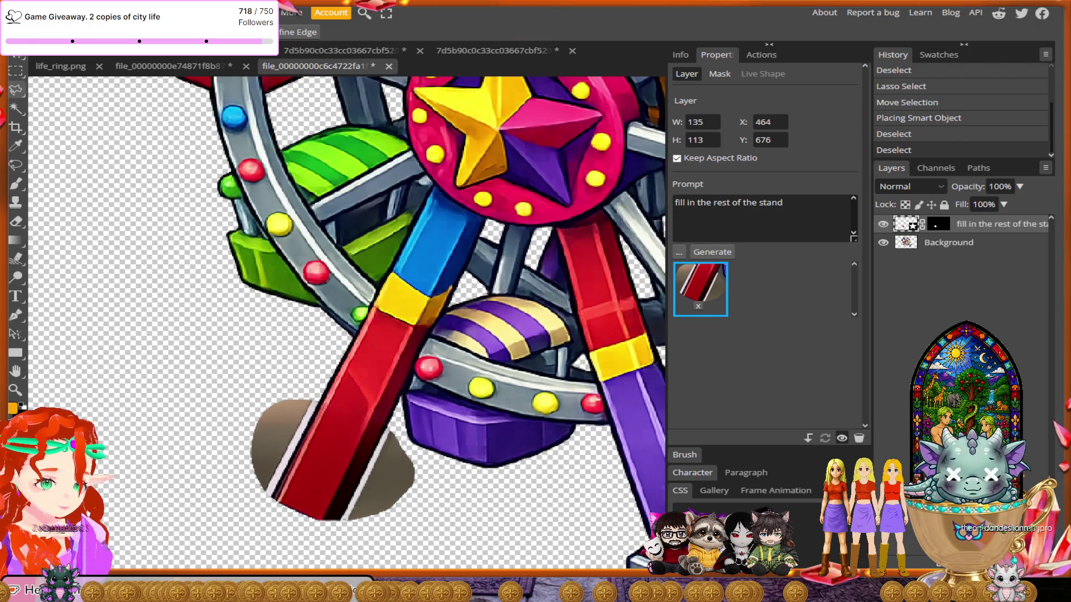
{"action": "scroll", "coordinate": [352, 491], "scroll_direction": "up", "scroll_amount": 3}
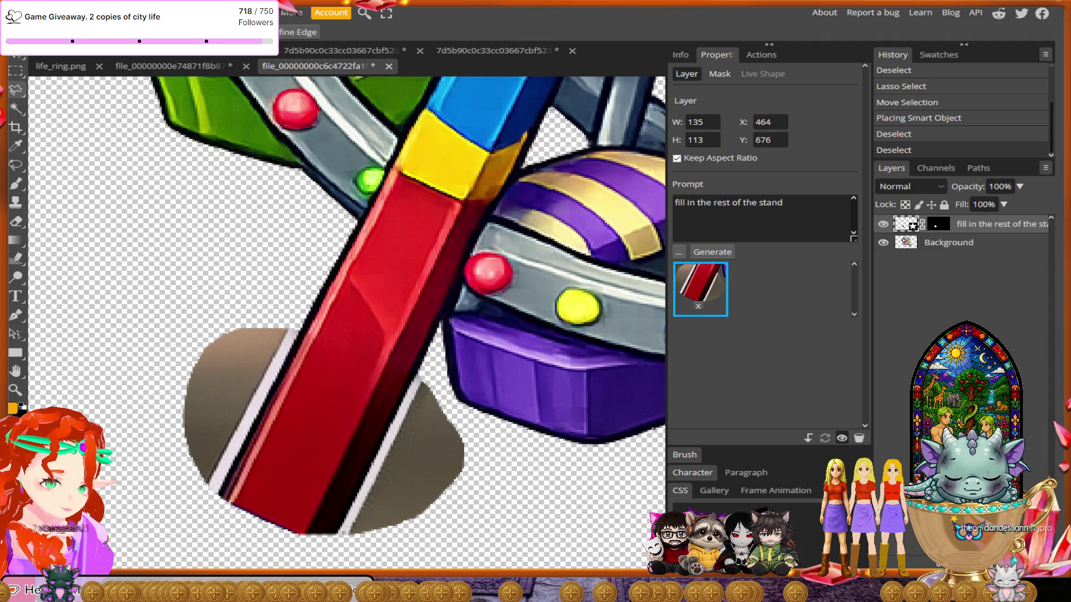
- Lasso the stand's right part and delete it from the Background layer
{"action": "left_click", "coordinate": [417, 371]}
{"action": "left_click", "coordinate": [344, 533]}
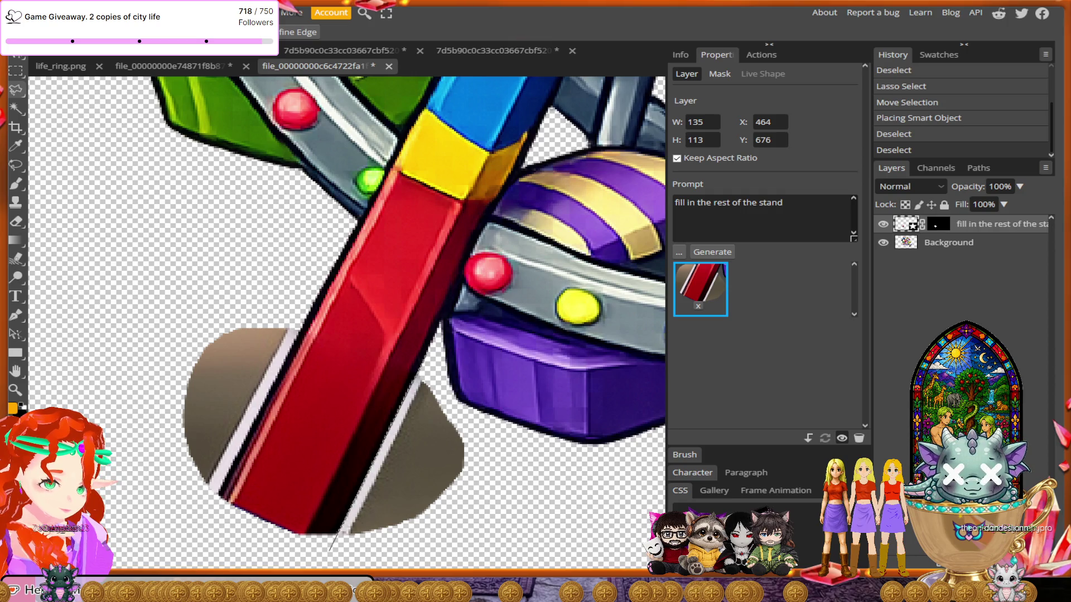
{"action": "left_click", "coordinate": [329, 551]}
{"action": "left_click", "coordinate": [471, 550]}
{"action": "left_click", "coordinate": [480, 444]}
{"action": "left_click", "coordinate": [419, 373]}
{"action": "key", "text": "Delete"}
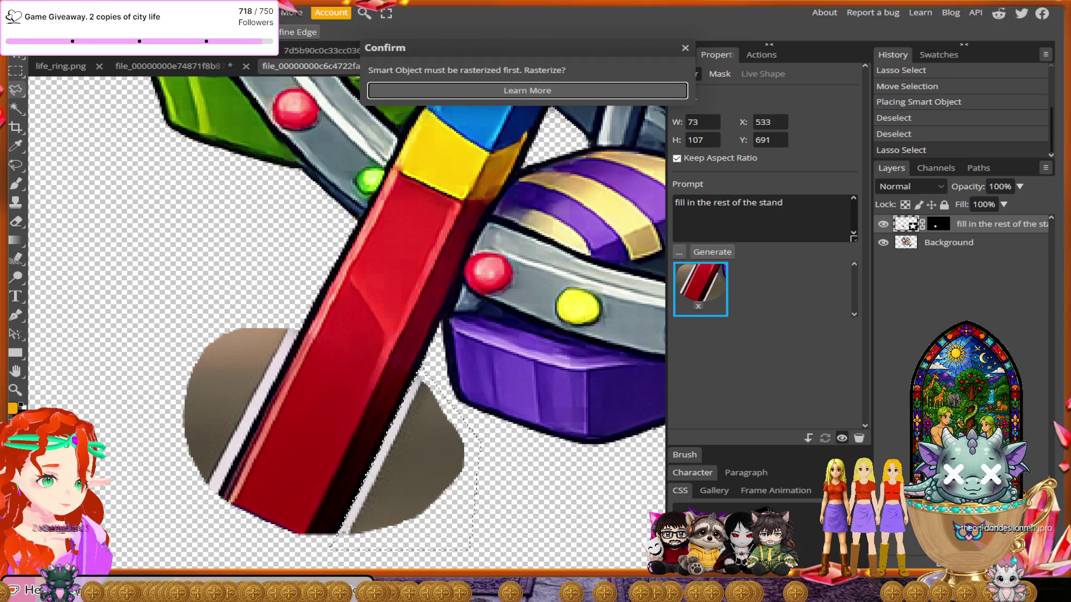
{"action": "key", "text": "Escape"}
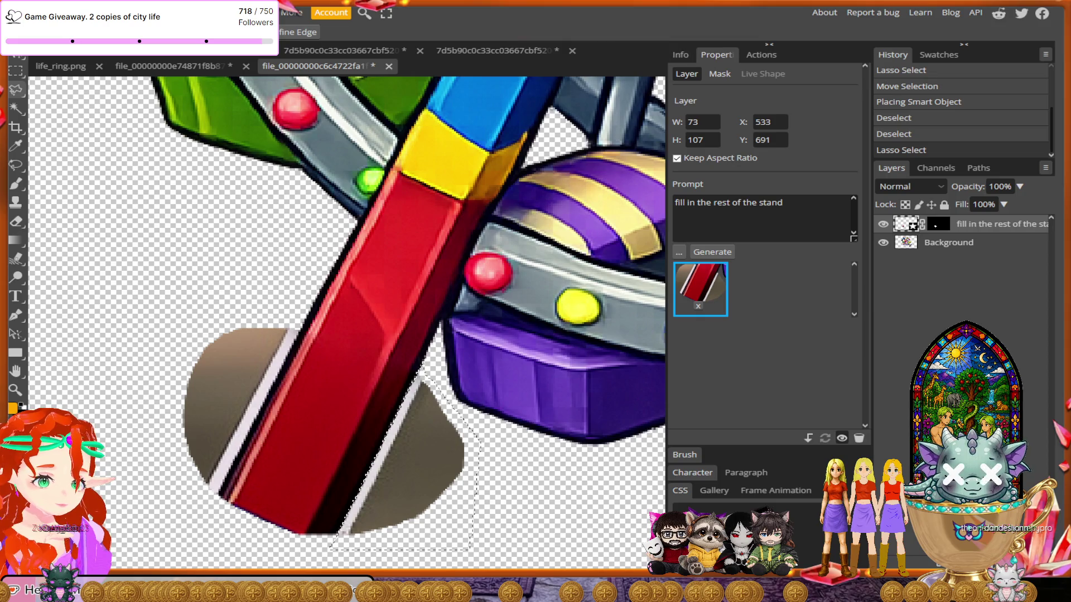
{"action": "left_click", "coordinate": [948, 242]}
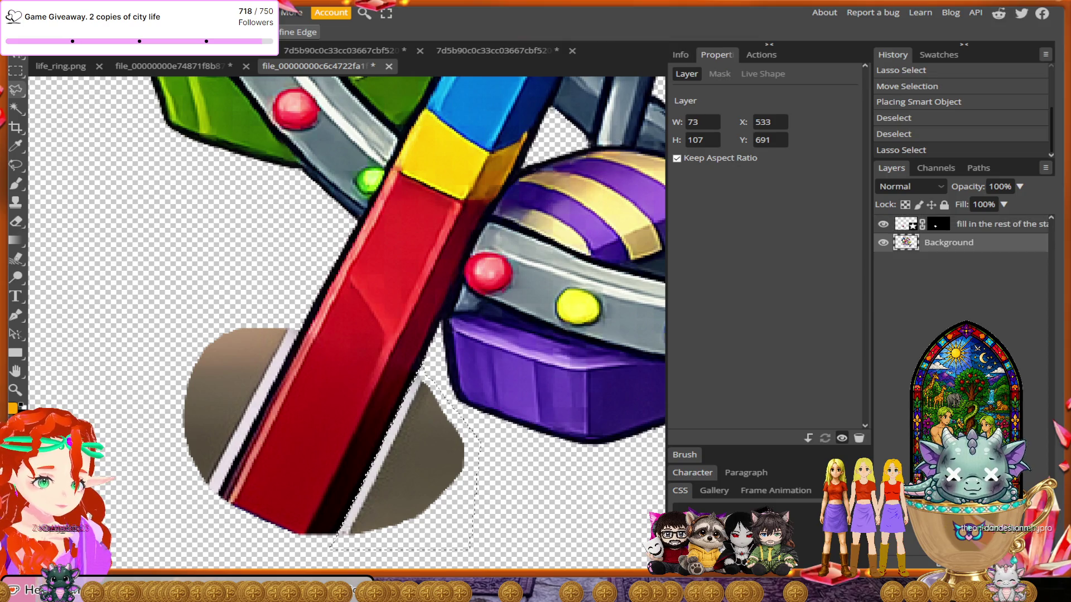
{"action": "key", "text": "Delete"}
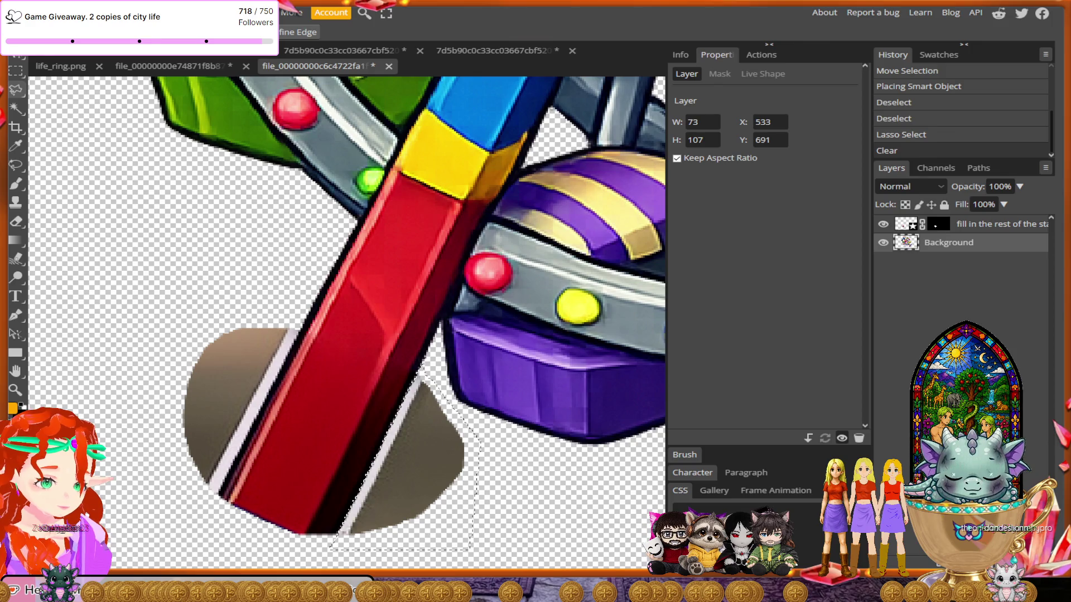
- Rasterize the generated fill layer and delete the brown patch inside the selection
{"action": "right_click", "coordinate": [937, 224]}
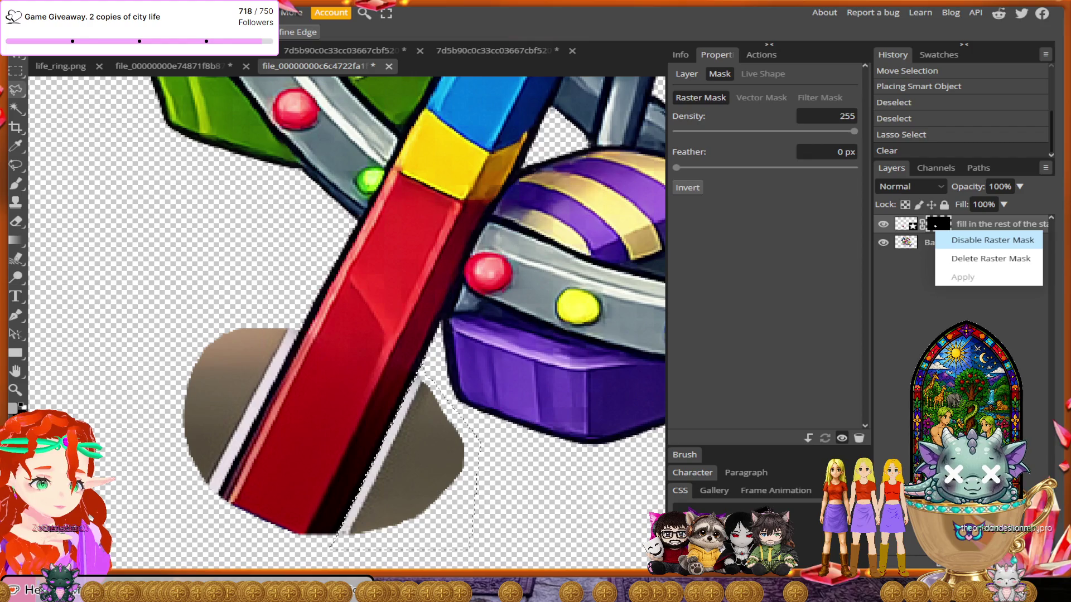
{"action": "key", "text": "Escape"}
{"action": "right_click", "coordinate": [903, 224]}
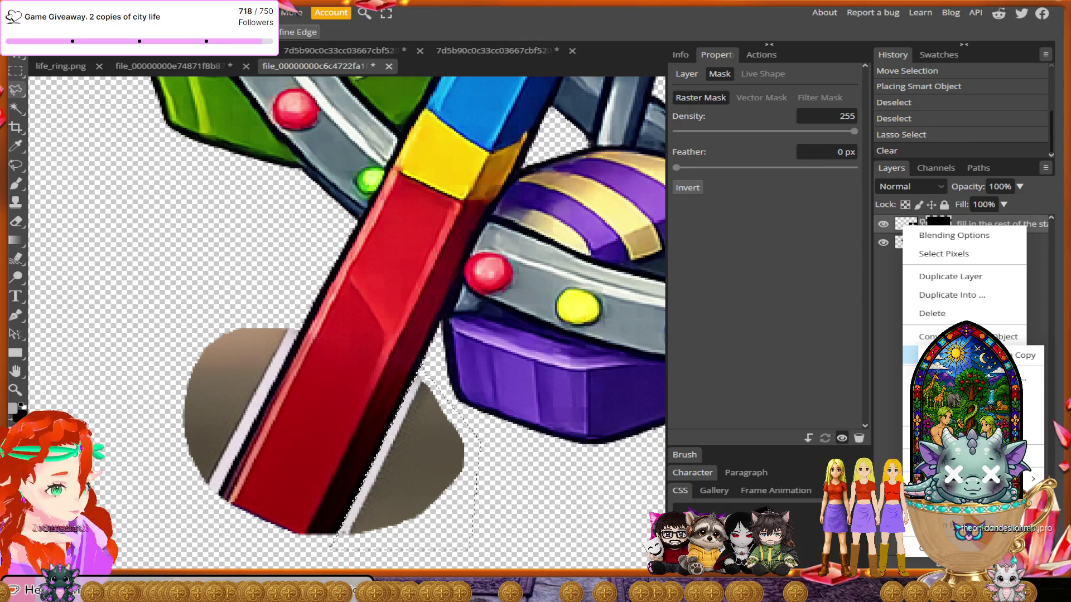
{"action": "left_click", "coordinate": [965, 378]}
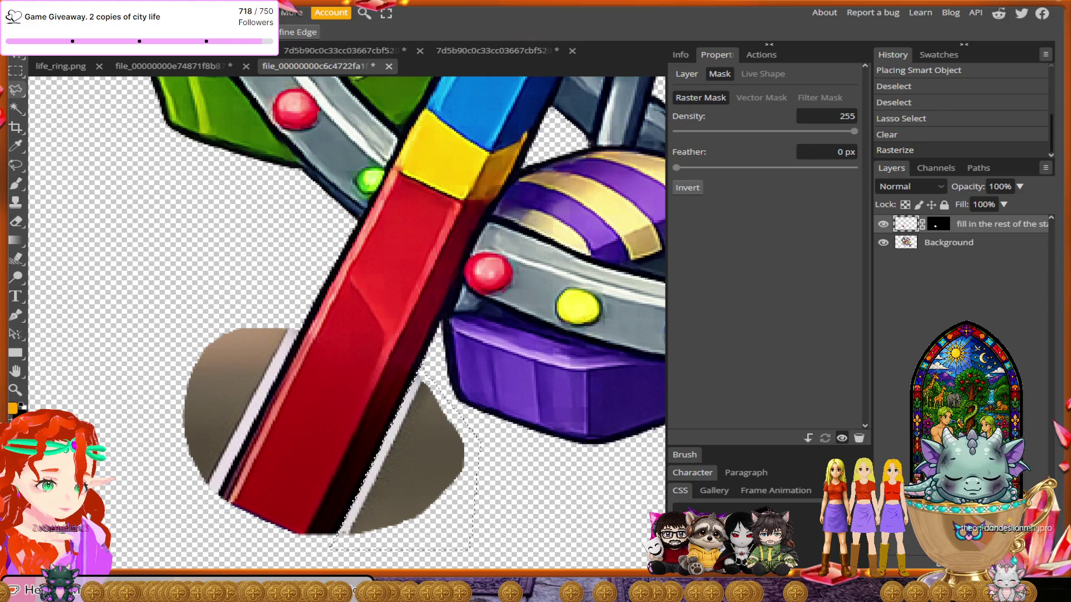
{"action": "key", "text": "Delete"}
- Lasso the remaining brown shape near the leg and delete it
{"action": "key", "text": "m"}
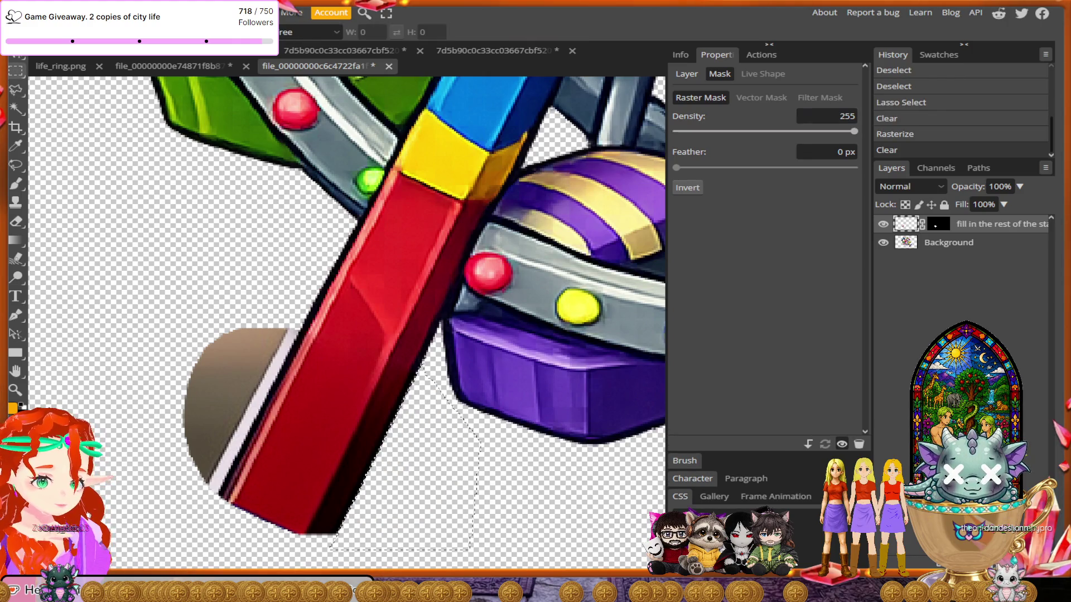
{"action": "key", "text": "l"}
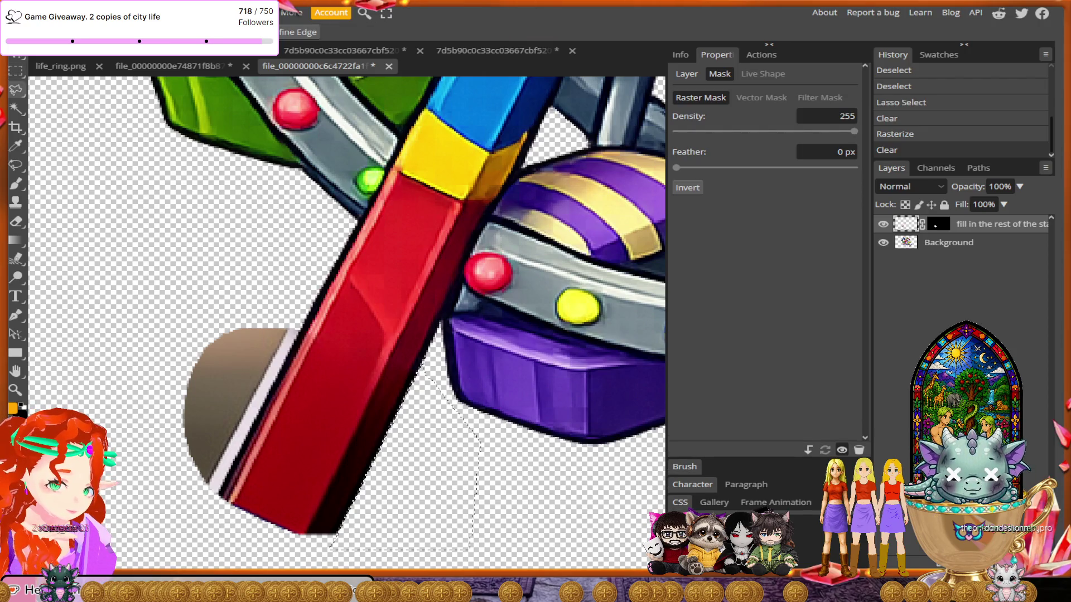
{"action": "mouse_move", "coordinate": [303, 323]}
{"action": "left_mouse_down"}
{"action": "mouse_move", "coordinate": [266, 371]}
{"action": "mouse_move", "coordinate": [245, 449]}
{"action": "mouse_move", "coordinate": [204, 518]}
{"action": "mouse_move", "coordinate": [161, 471]}
{"action": "mouse_move", "coordinate": [202, 300]}
{"action": "mouse_move", "coordinate": [301, 313]}
{"action": "left_mouse_up"}
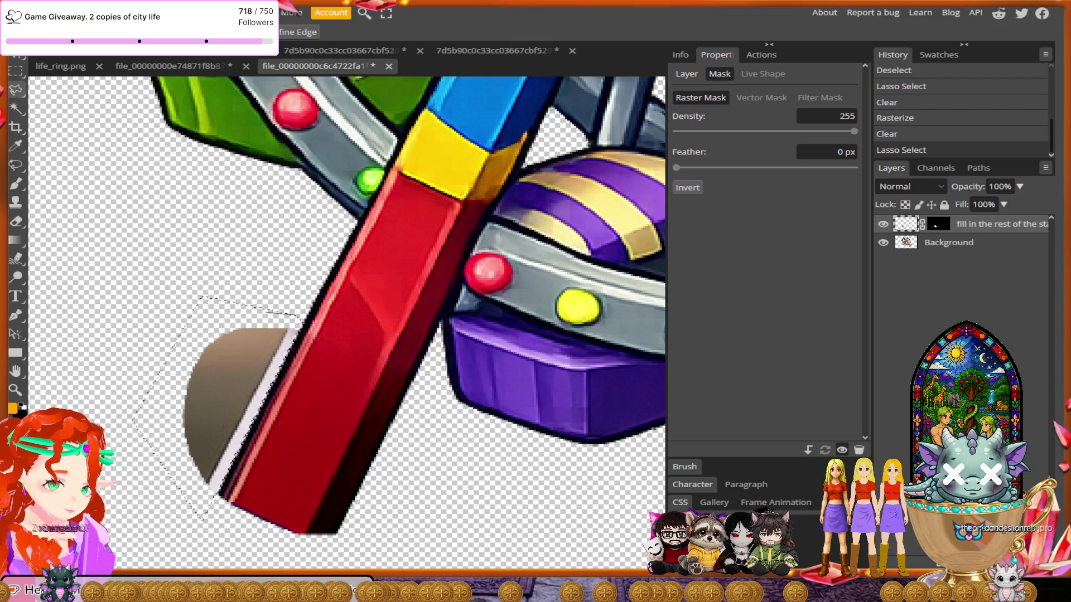
{"action": "key", "text": "Delete"}
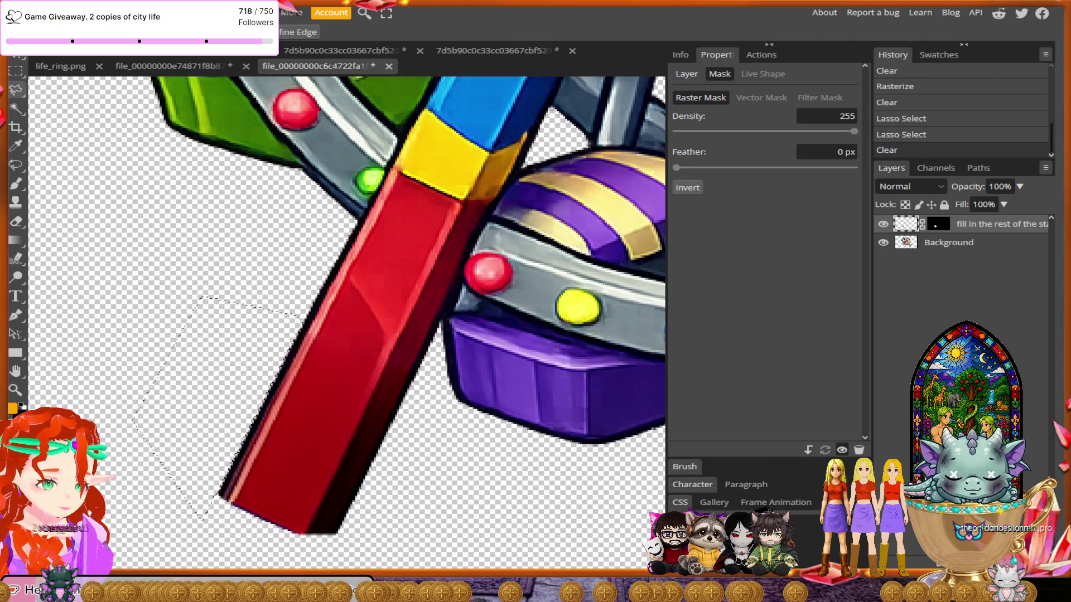
- Test erasing the red leg's foot, undo it, and toggle the fill layer to compare
{"action": "scroll", "coordinate": [243, 458], "scroll_direction": "down", "scroll_amount": 5}
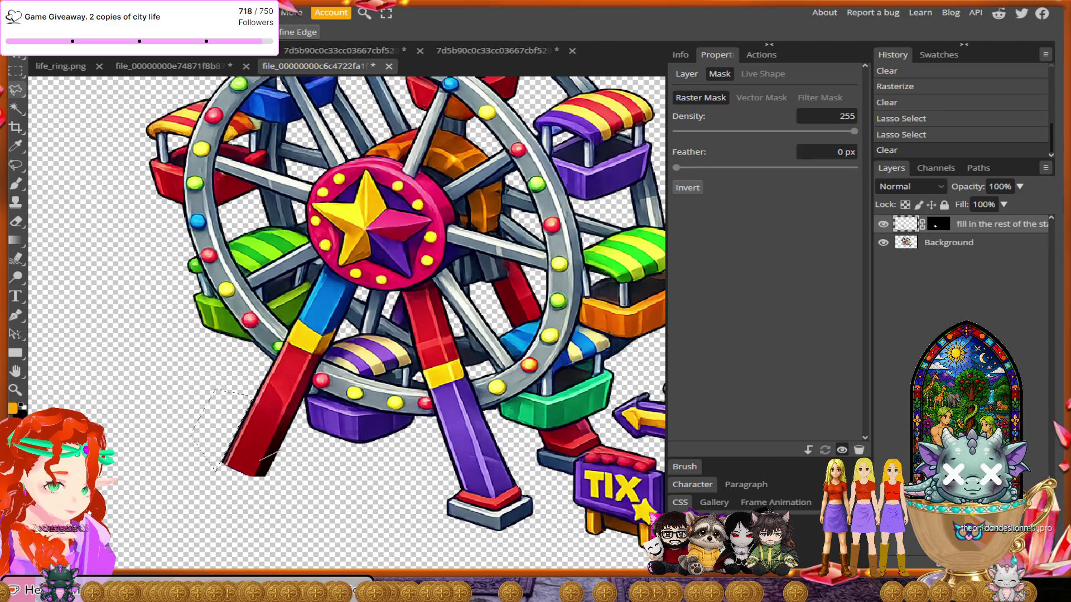
{"action": "mouse_move", "coordinate": [259, 461]}
{"action": "left_mouse_down"}
{"action": "mouse_move", "coordinate": [226, 450]}
{"action": "mouse_move", "coordinate": [199, 481]}
{"action": "mouse_move", "coordinate": [257, 489]}
{"action": "mouse_move", "coordinate": [279, 454]}
{"action": "left_mouse_up"}
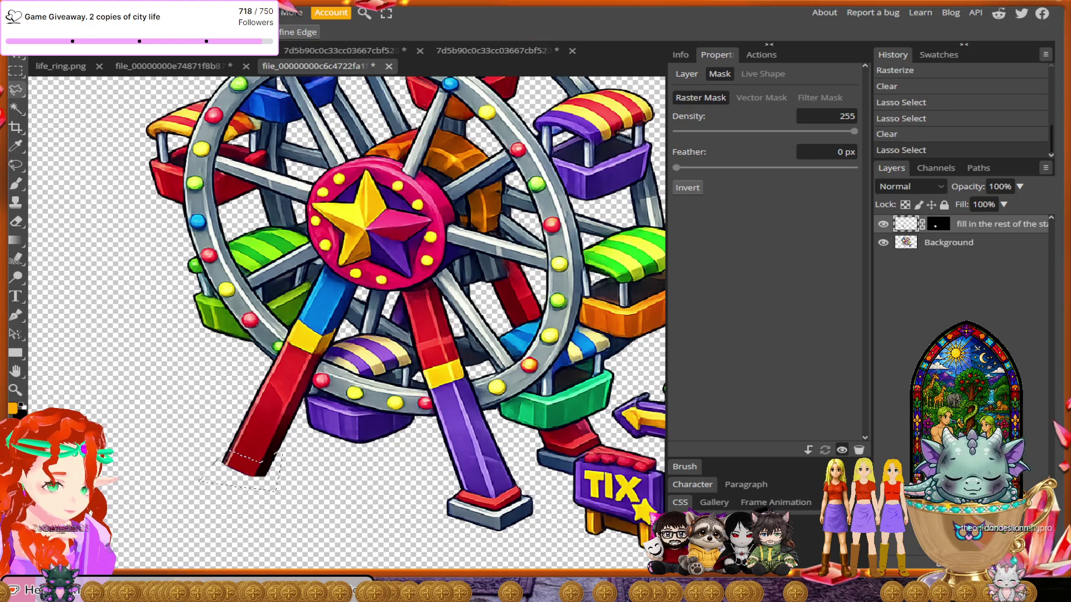
{"action": "key", "text": "Delete"}
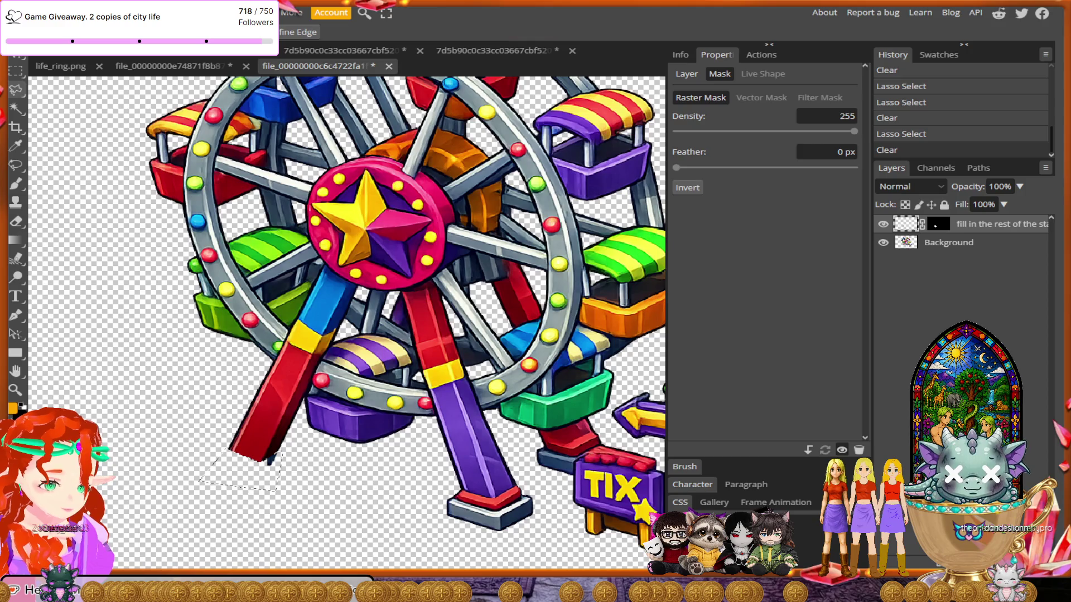
{"action": "key", "text": "ctrl+z"}
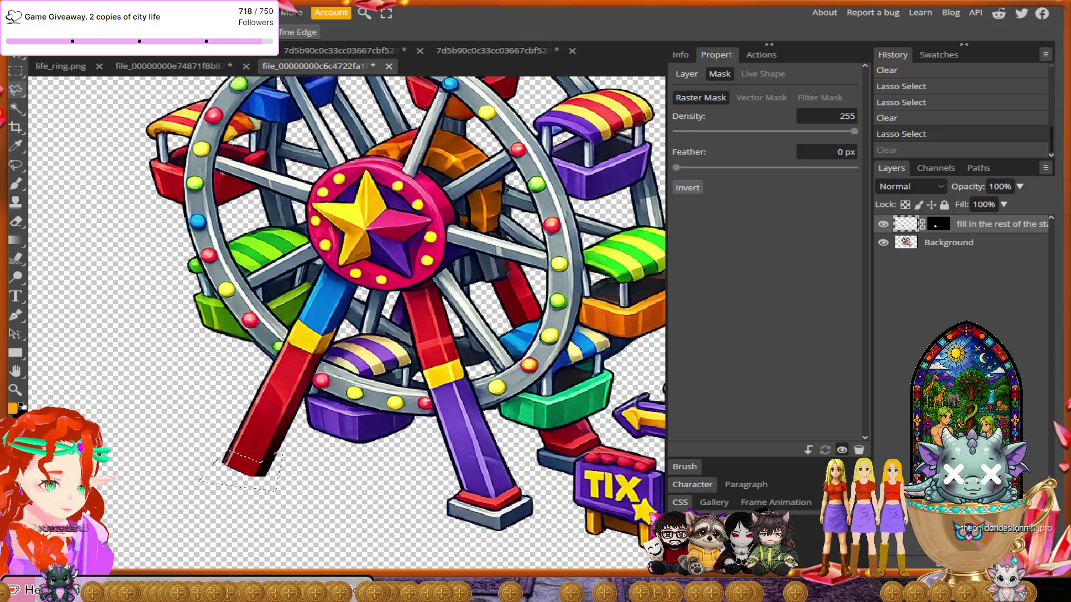
{"action": "left_click", "coordinate": [883, 224]}
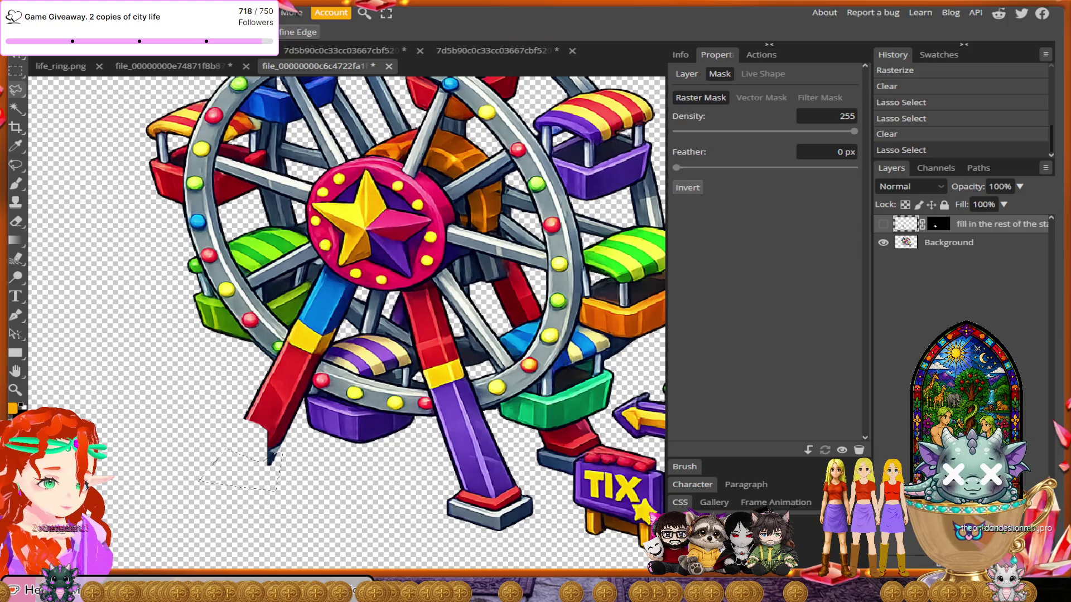
{"action": "left_click", "coordinate": [882, 224]}
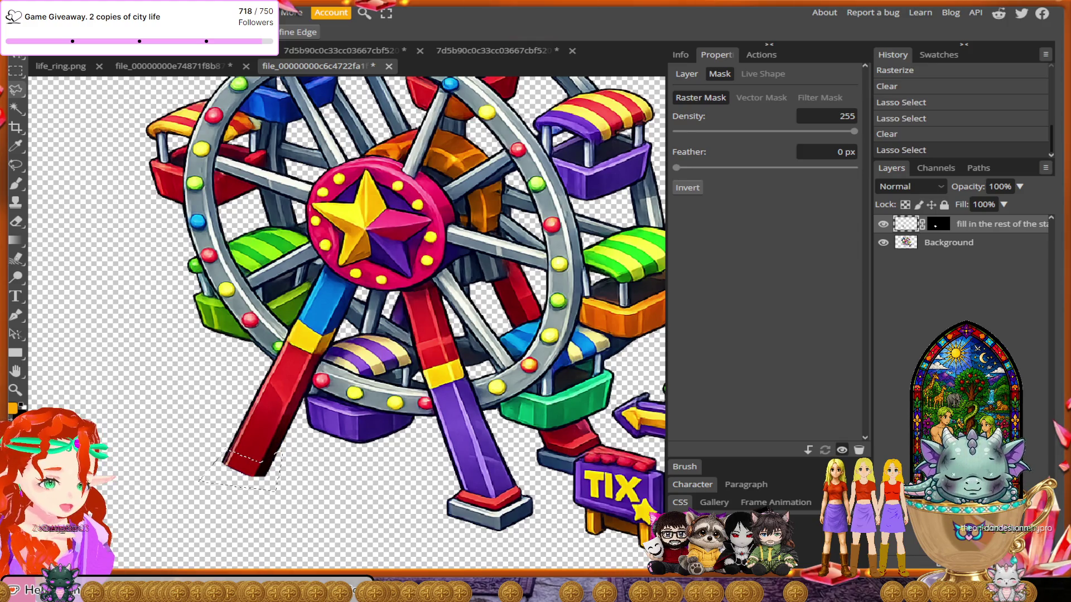
{"action": "scroll", "coordinate": [346, 323], "scroll_direction": "down", "scroll_amount": 2}
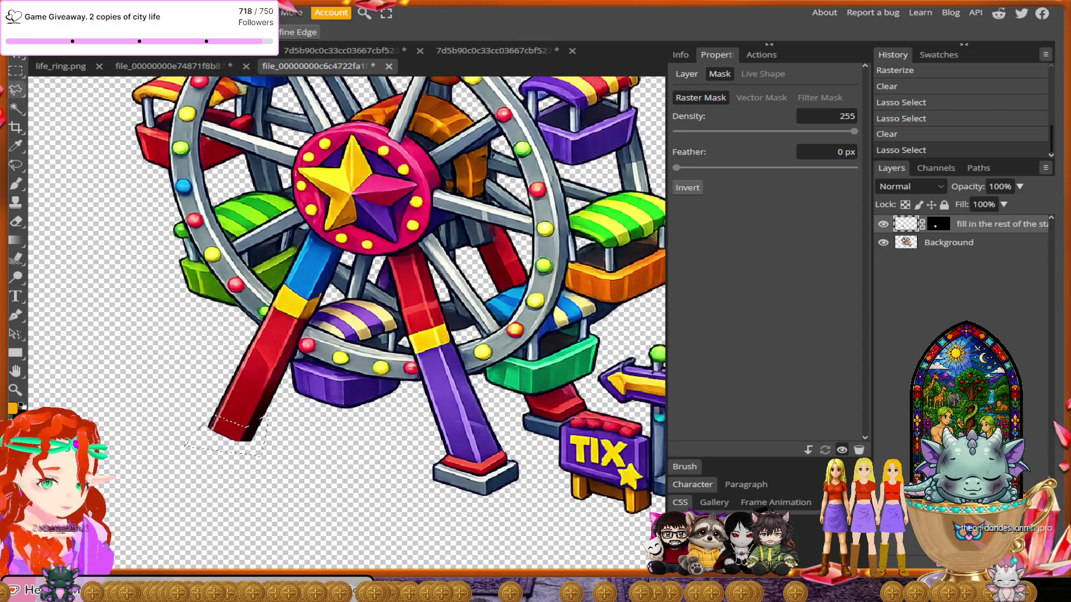
- Merge the fill layer down into Background and erase the red leg's foot
{"action": "right_click", "coordinate": [992, 223]}
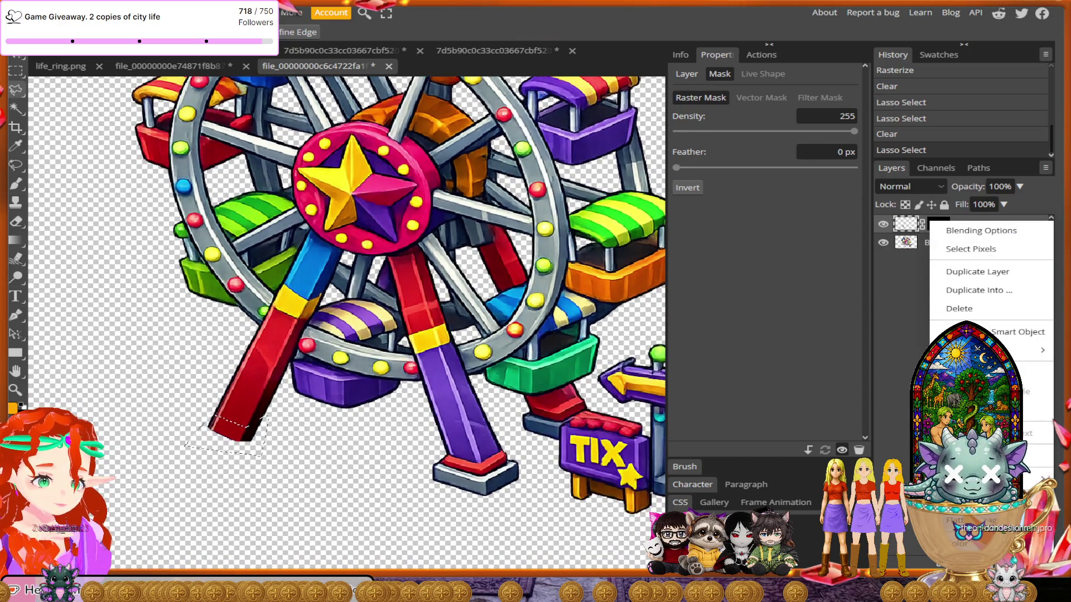
{"action": "left_click", "coordinate": [976, 500]}
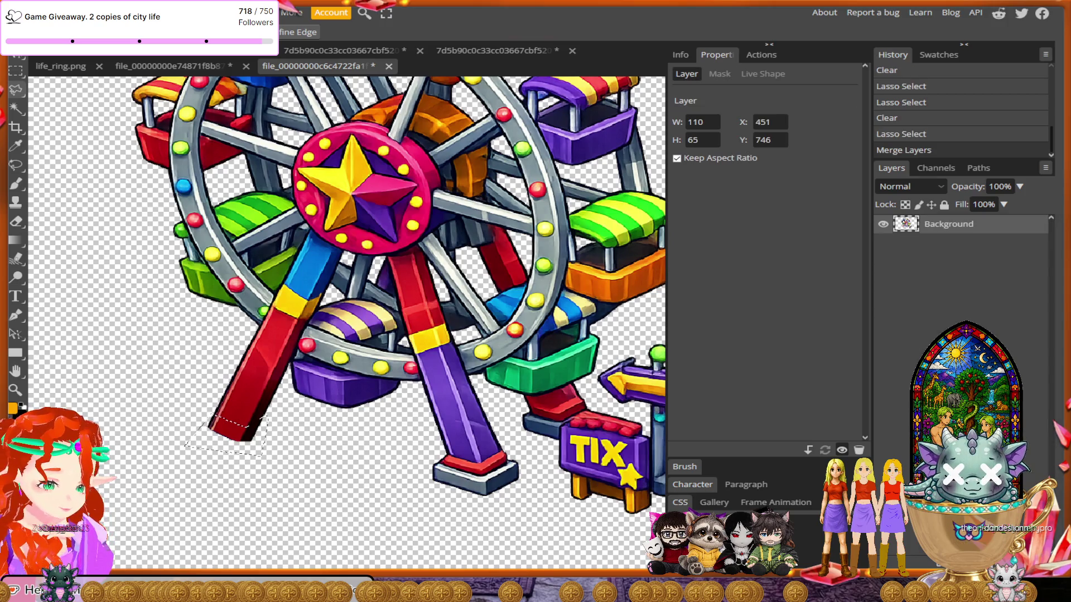
{"action": "key", "text": "Delete"}
{"action": "scroll", "coordinate": [347, 322], "scroll_direction": "left", "scroll_amount": 3}
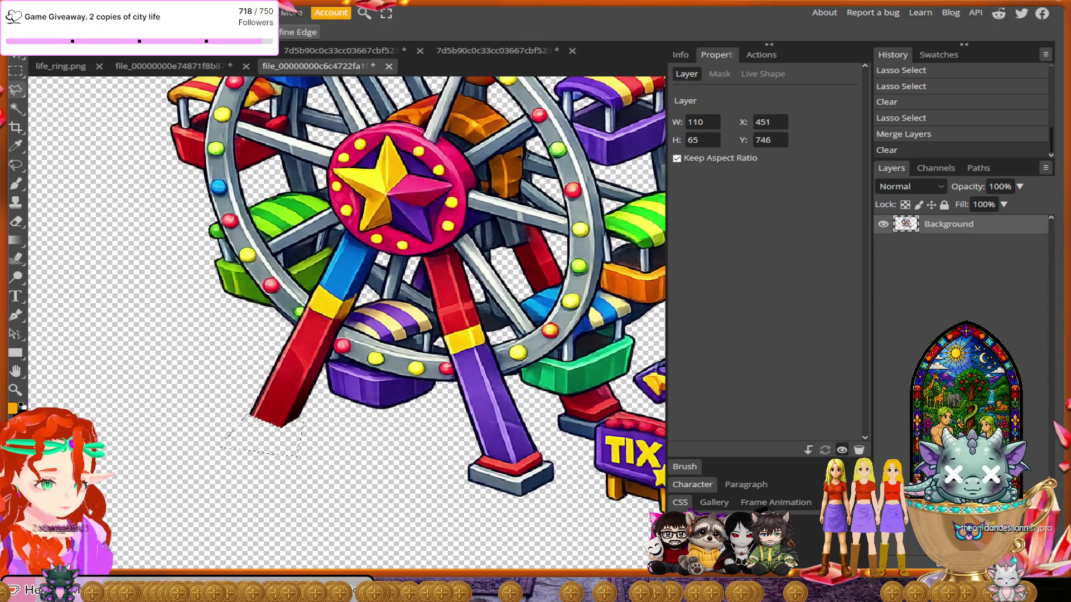
{"action": "scroll", "coordinate": [468, 471], "scroll_direction": "up", "scroll_amount": 5}
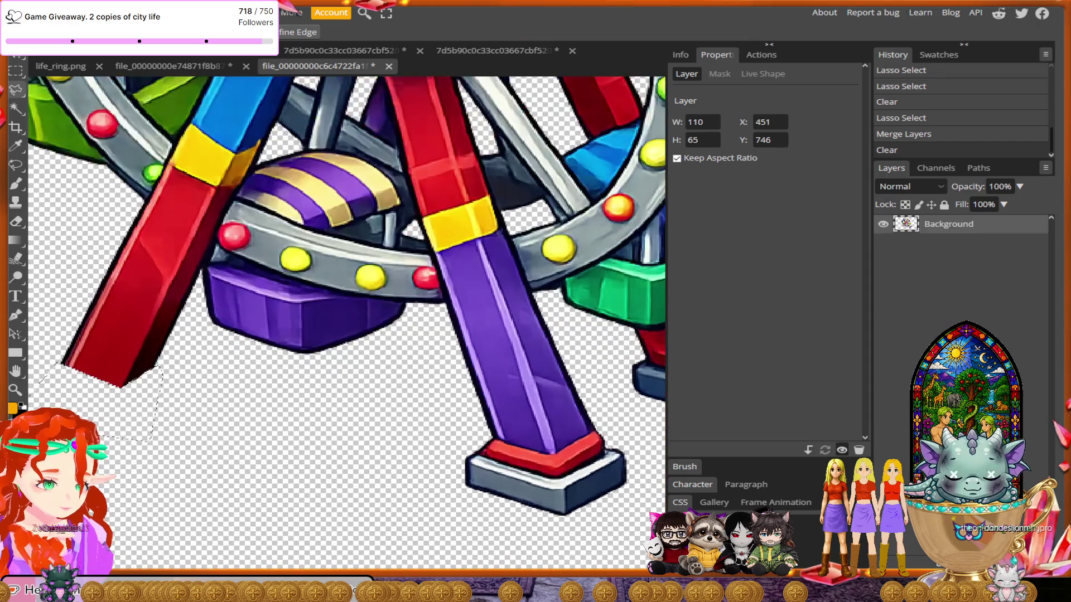
{"action": "scroll", "coordinate": [347, 322], "scroll_direction": "right", "scroll_amount": 5}
{"action": "scroll", "coordinate": [407, 462], "scroll_direction": "up", "scroll_amount": 3}
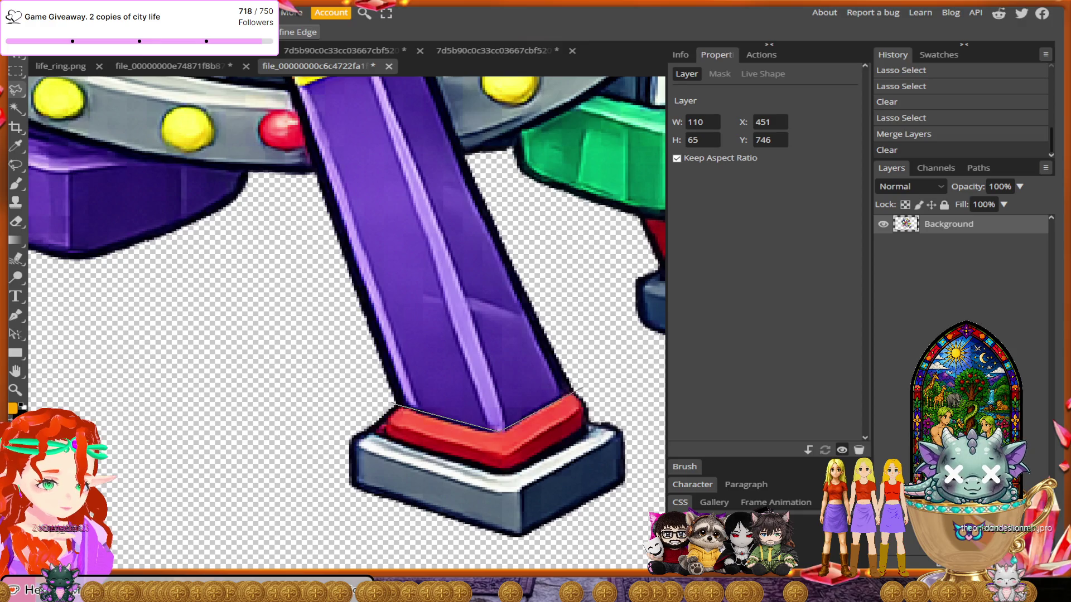
- Outline the purple leg's red-and-grey foot block and delete it
{"action": "left_click", "coordinate": [582, 385]}
{"action": "left_click", "coordinate": [653, 446]}
{"action": "left_click", "coordinate": [635, 516]}
{"action": "left_click", "coordinate": [501, 556]}
{"action": "left_click", "coordinate": [312, 501]}
{"action": "left_click", "coordinate": [363, 405]}
{"action": "left_click", "coordinate": [395, 404]}
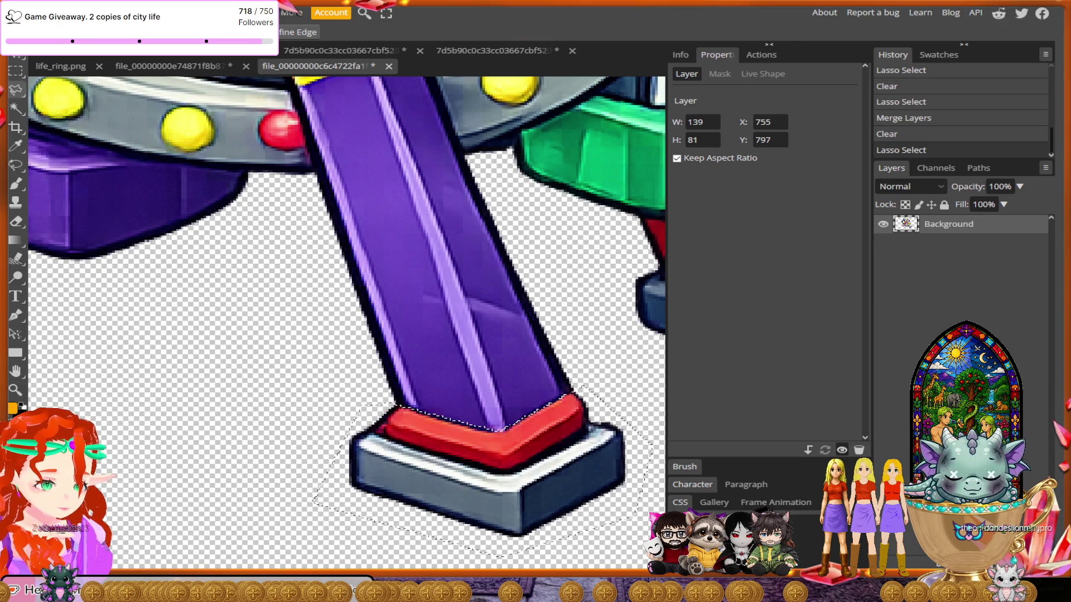
{"action": "key", "text": "Delete"}
{"action": "scroll", "coordinate": [388, 450], "scroll_direction": "down", "scroll_amount": 4}
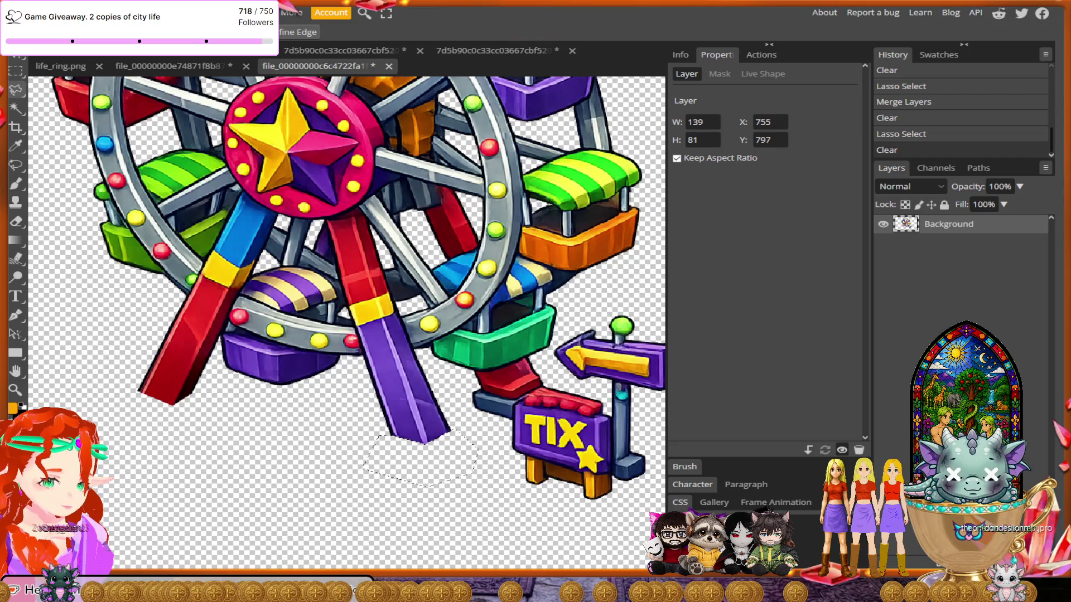
{"action": "scroll", "coordinate": [642, 423], "scroll_direction": "up", "scroll_amount": 3}
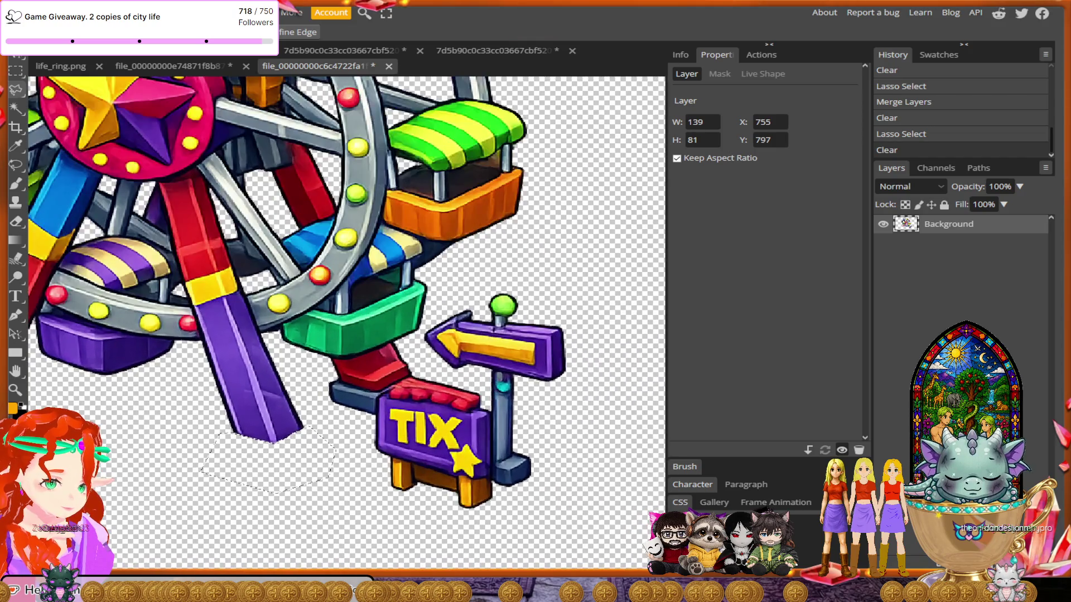
- Trace a polygonal outline around the top and right side of the TIX sign
{"action": "scroll", "coordinate": [361, 383], "scroll_direction": "up", "scroll_amount": 2}
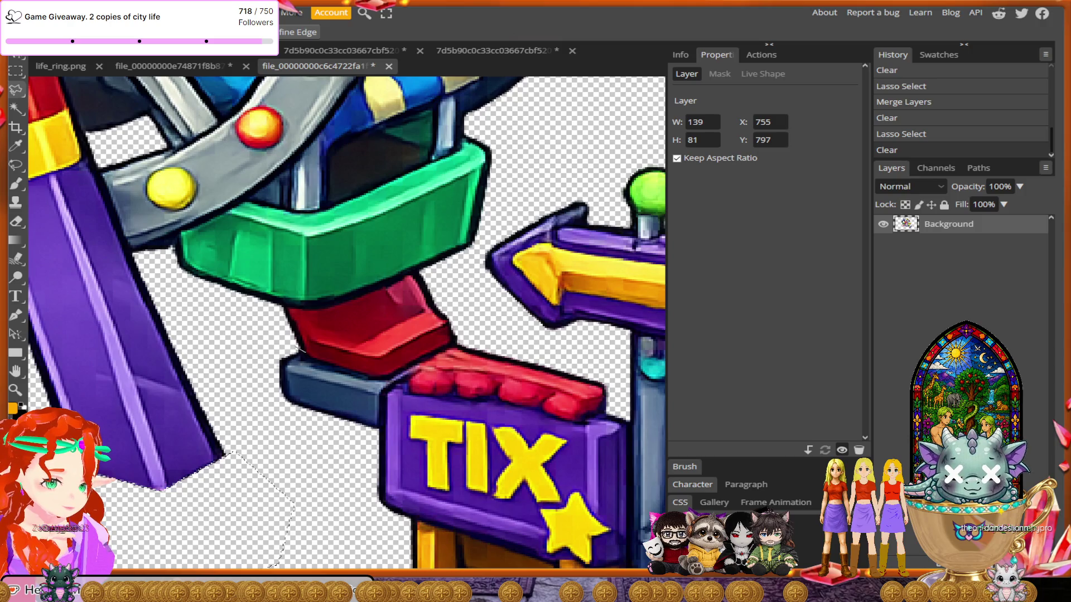
{"action": "left_click", "coordinate": [301, 351]}
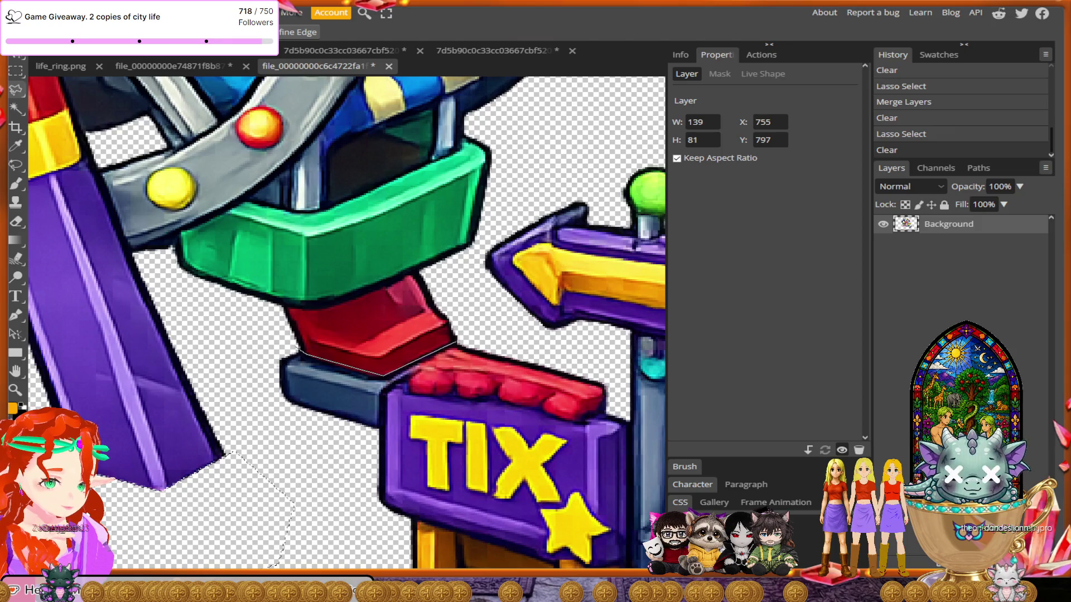
{"action": "left_click", "coordinate": [475, 249]}
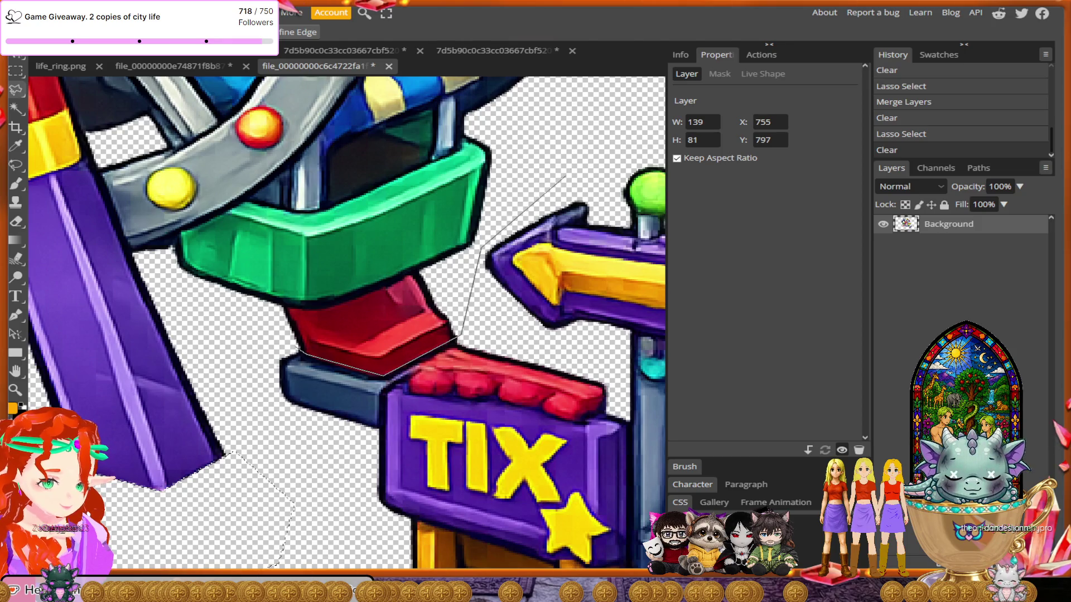
{"action": "scroll", "coordinate": [580, 159], "scroll_direction": "down", "scroll_amount": 2}
{"action": "left_click", "coordinate": [580, 159]}
{"action": "scroll", "coordinate": [580, 159], "scroll_direction": "right", "scroll_amount": 3}
{"action": "scroll", "coordinate": [580, 159], "scroll_direction": "up", "scroll_amount": 2}
{"action": "left_click", "coordinate": [566, 181]}
{"action": "left_click", "coordinate": [628, 226]}
- Close the outline under the TIX sign, delete the sign, and view the whole wheel
{"action": "left_click", "coordinate": [626, 373]}
{"action": "left_click", "coordinate": [580, 470]}
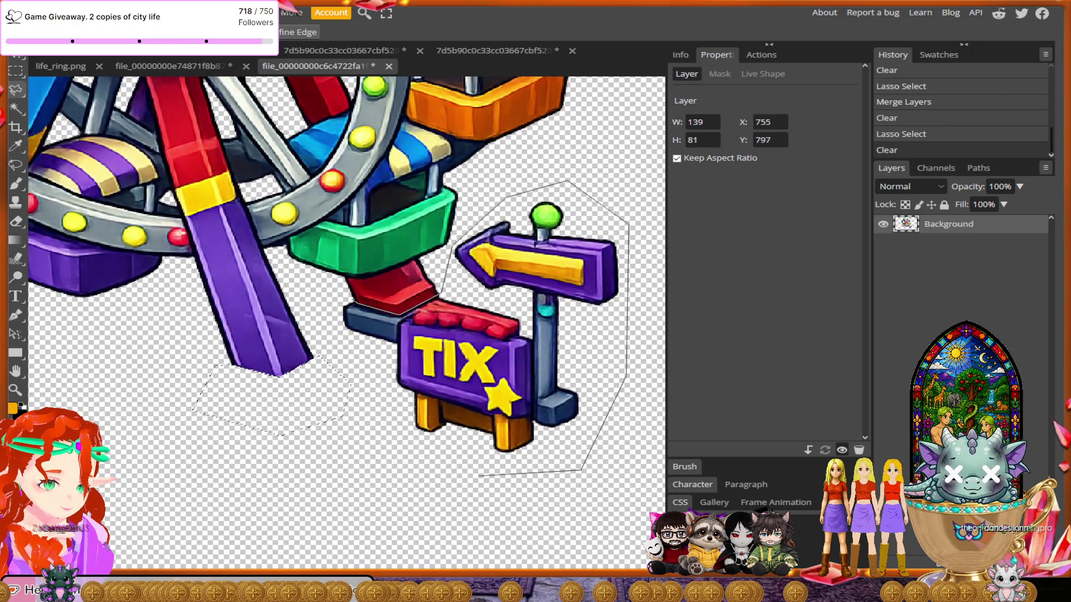
{"action": "left_click", "coordinate": [383, 446]}
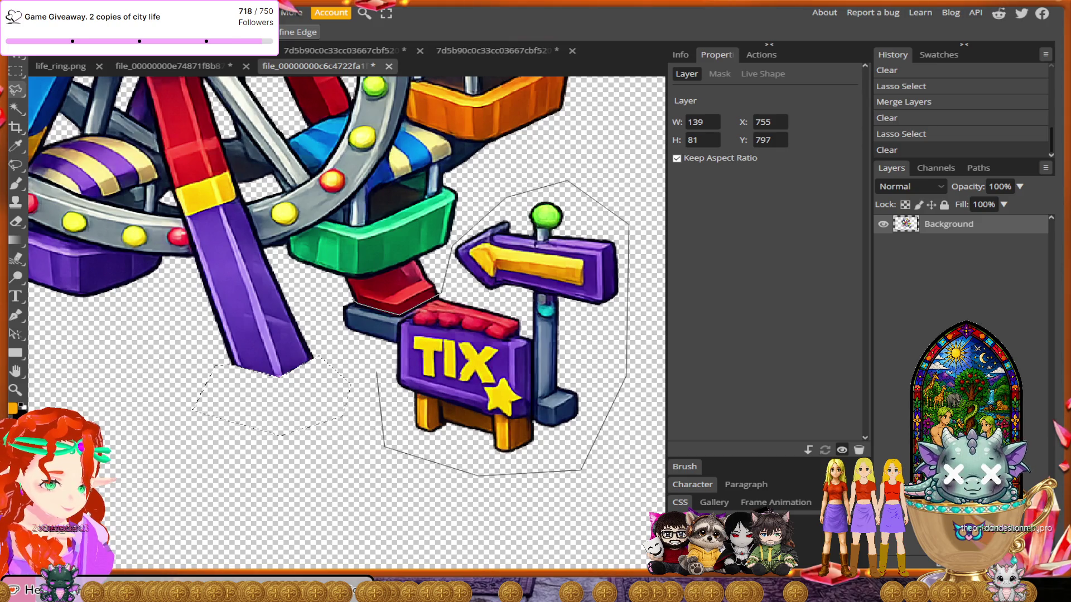
{"action": "left_click", "coordinate": [376, 372]}
{"action": "double_click", "coordinate": [334, 299]}
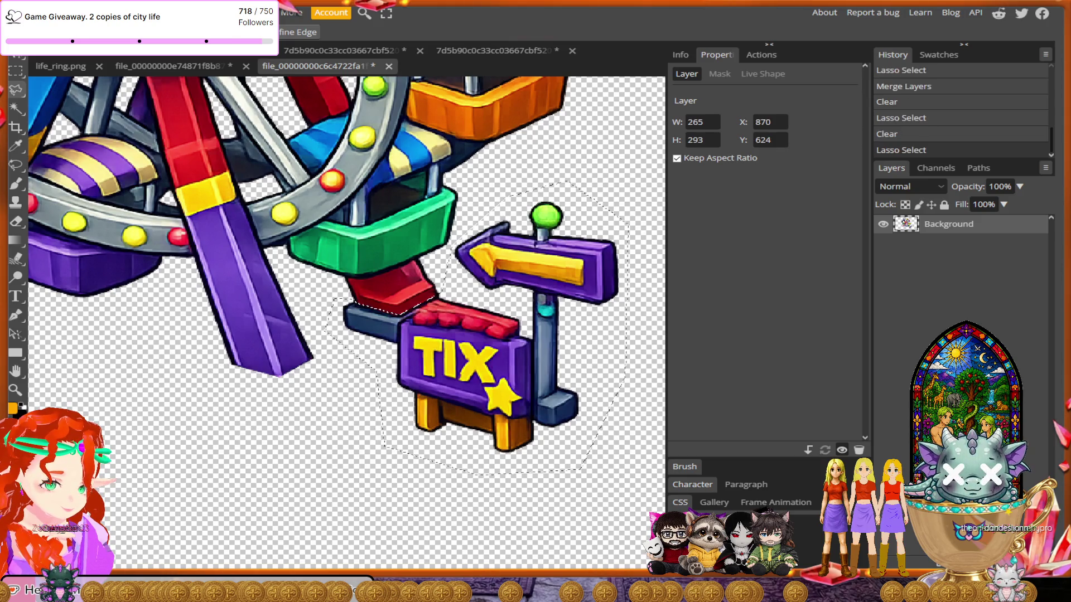
{"action": "key", "text": "Delete"}
{"action": "scroll", "coordinate": [412, 376], "scroll_direction": "down", "scroll_amount": 3}
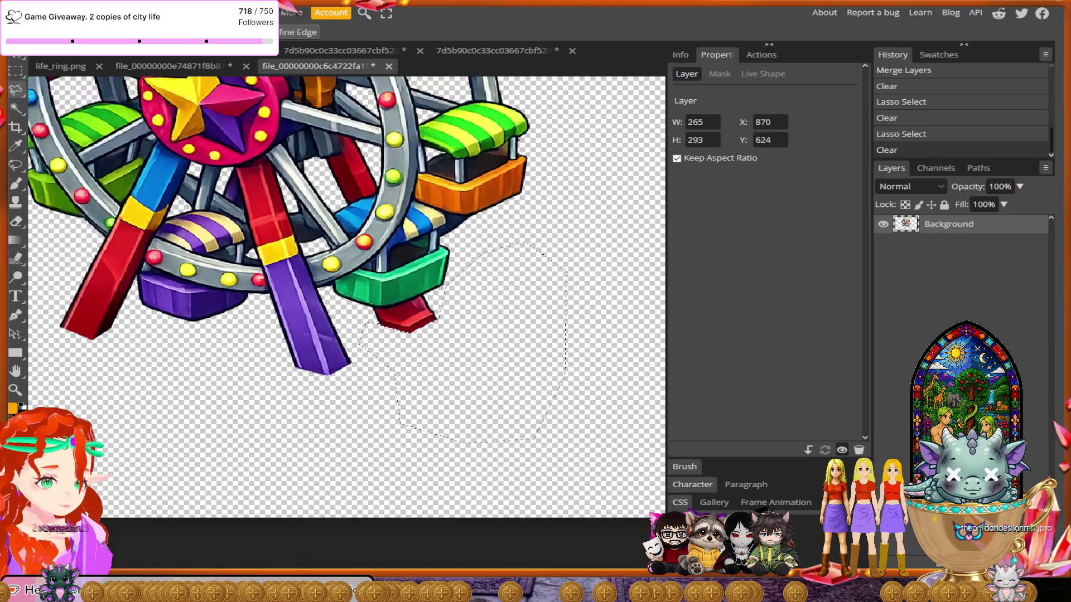
{"action": "mouse_move", "coordinate": [413, 376]}
{"action": "left_mouse_down"}
{"action": "mouse_move", "coordinate": [535, 443]}
{"action": "mouse_move", "coordinate": [505, 491]}
{"action": "left_mouse_up"}
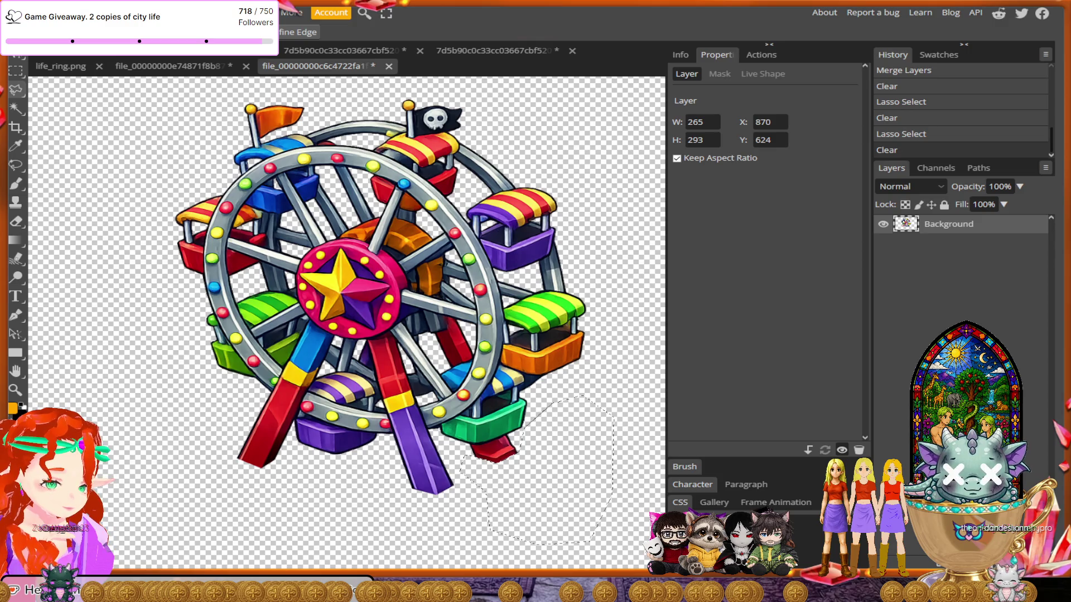
{"action": "scroll", "coordinate": [285, 240], "scroll_direction": "down", "scroll_amount": 3}
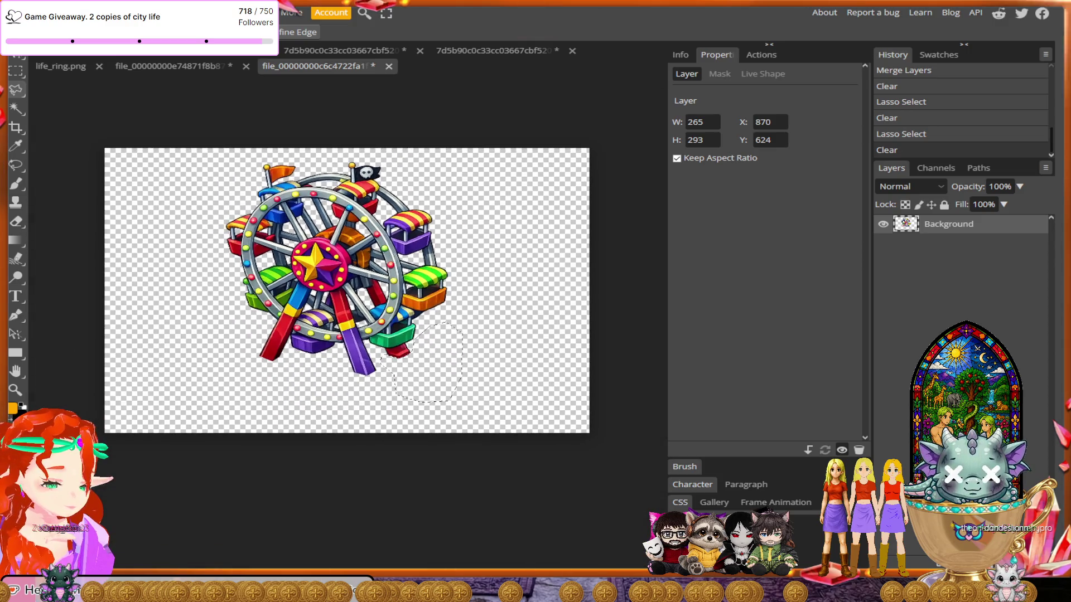
- Clear the selection, pull all four crop edges tight around the Ferris wheel and apply
{"action": "key", "text": "ctrl+d"}
{"action": "key", "text": "c"}
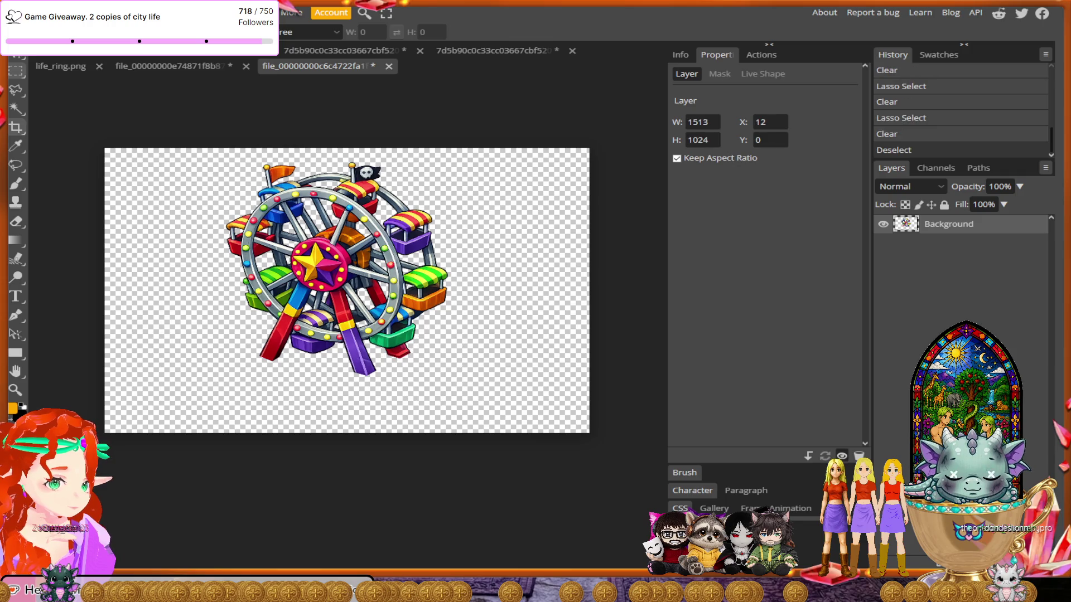
{"action": "left_click_drag", "start_coordinate": [105, 262], "coordinate": [218, 290]}
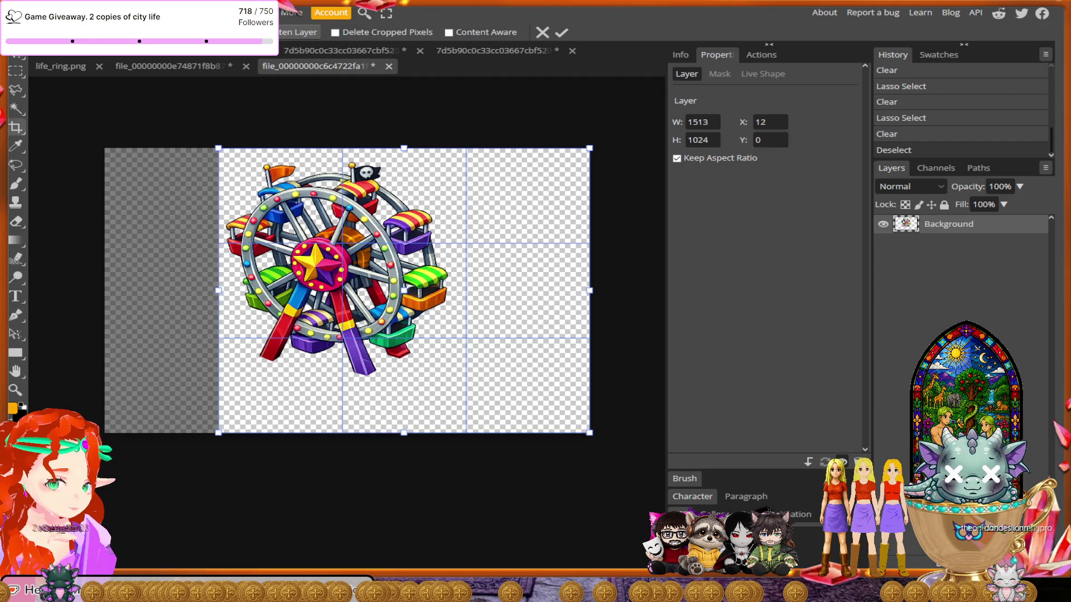
{"action": "left_click_drag", "start_coordinate": [590, 259], "coordinate": [454, 290]}
{"action": "left_click_drag", "start_coordinate": [335, 433], "coordinate": [335, 379]}
{"action": "left_click_drag", "start_coordinate": [335, 147], "coordinate": [335, 155]}
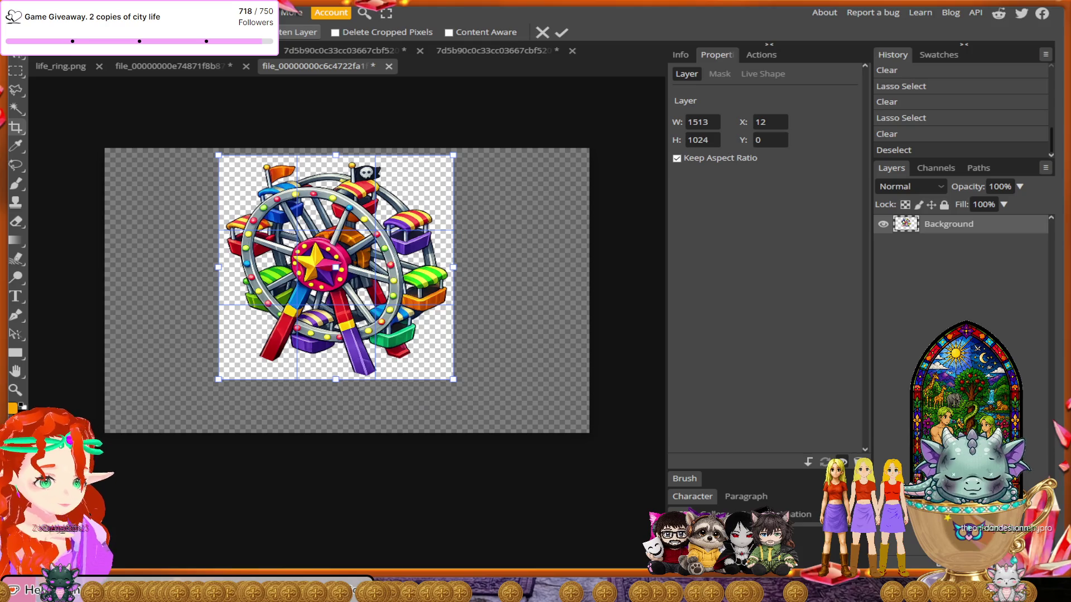
{"action": "key", "text": "Return"}
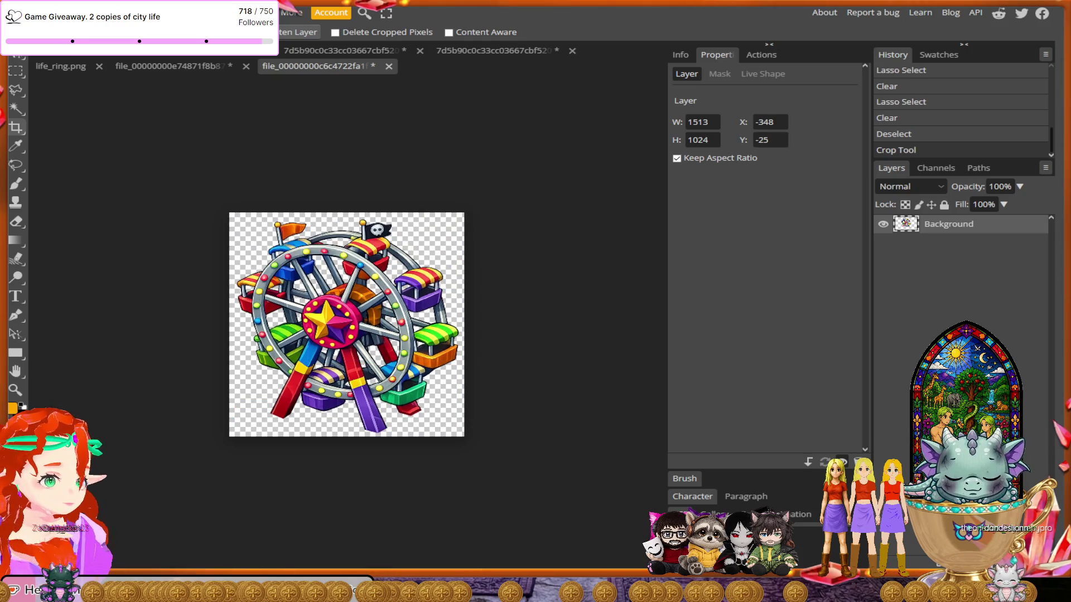
- Export the cropped image as the PNG ferris_wheel and switch back to Godot
{"action": "left_click", "coordinate": [14, 12]}
{"action": "mouse_move", "coordinate": [44, 191]}
{"action": "left_click", "coordinate": [150, 191]}
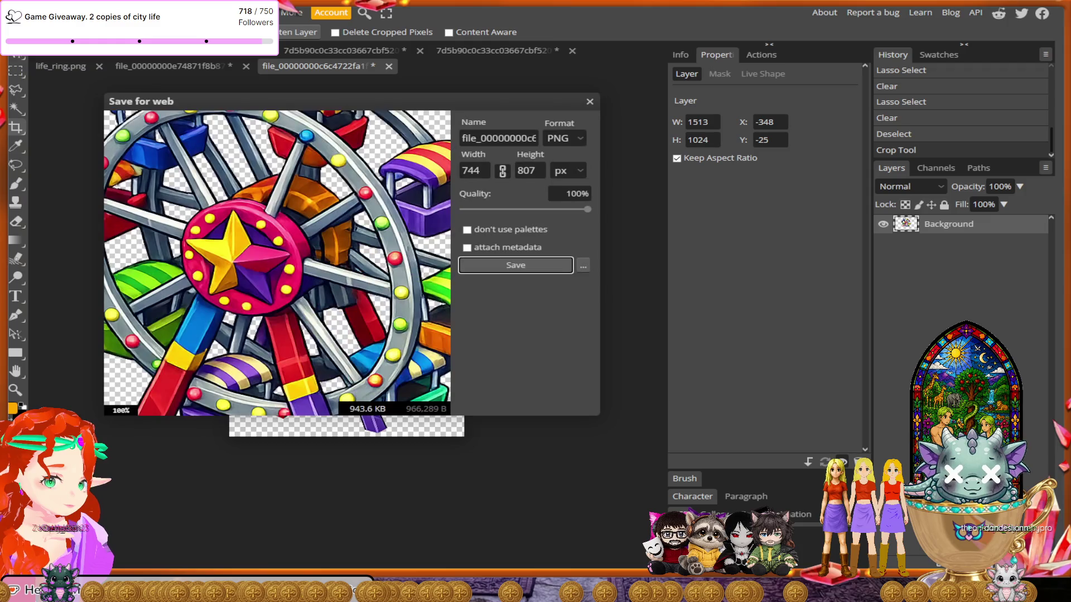
{"action": "key", "text": "End"}
{"action": "key", "text": "Left"}
{"action": "key", "text": "Left"}
{"action": "key", "text": "Left"}
{"action": "key", "text": "ctrl+a"}
{"action": "type", "text": "fer"}
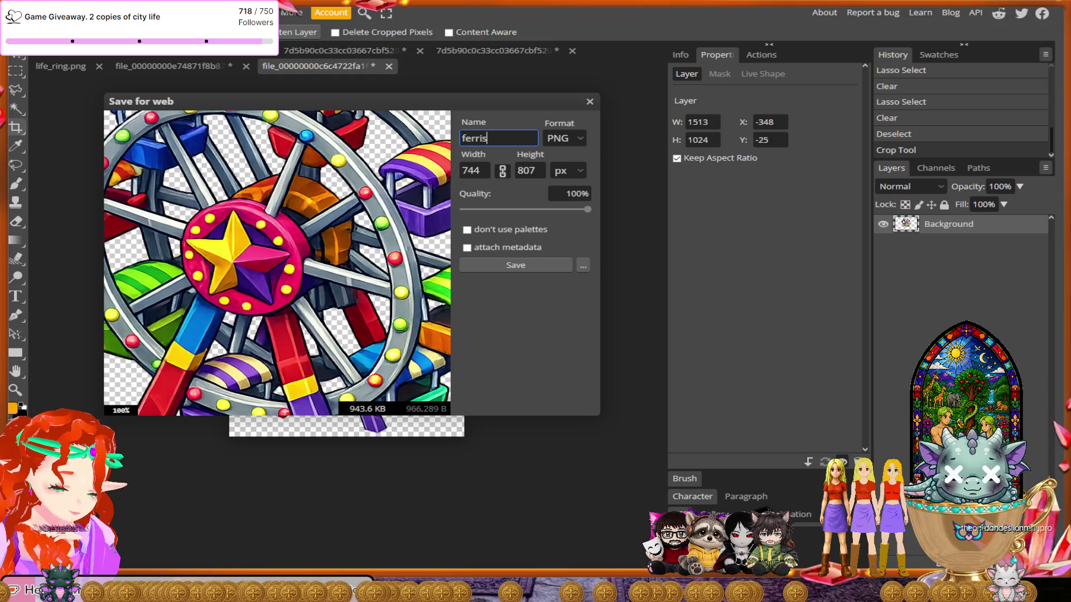
{"action": "key", "text": "Tab"}
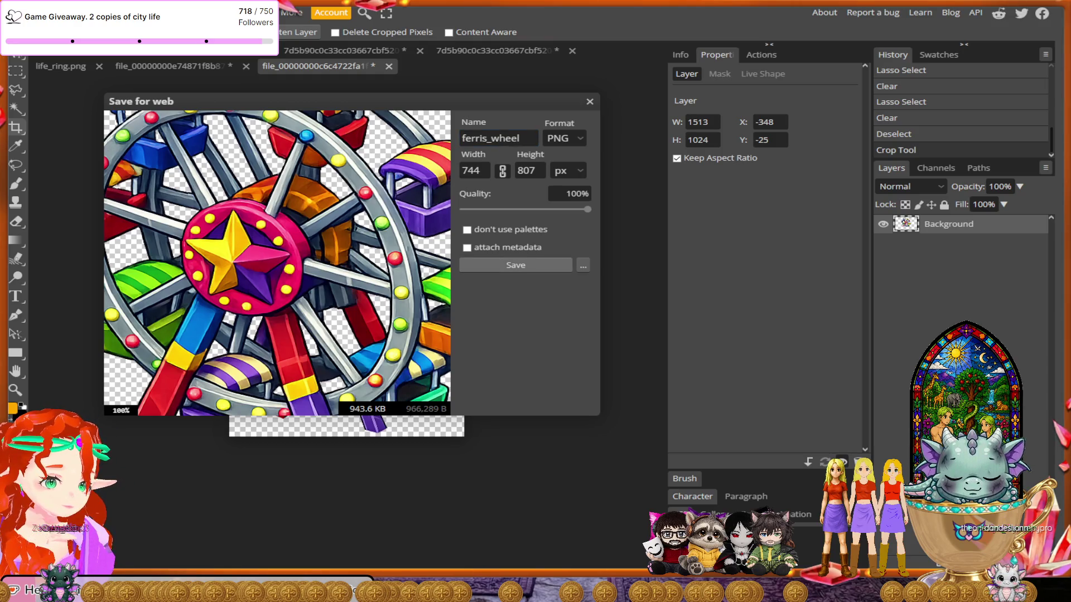
{"action": "key", "text": "Return"}
{"action": "key", "text": "alt+Tab"}
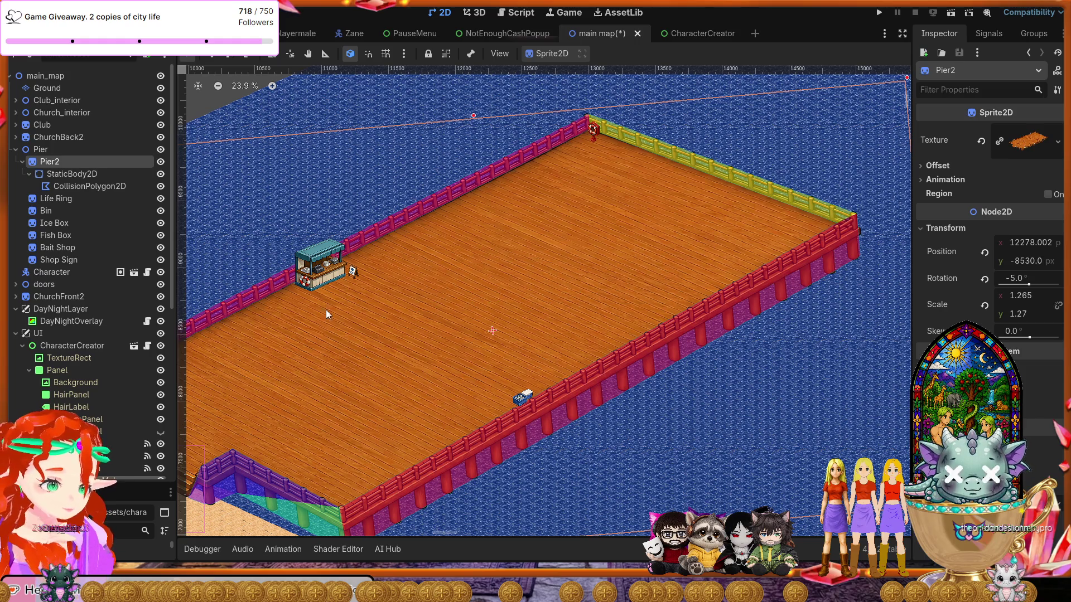
- Duplicate the Shop Sign node in the Scene tree to create Shop Sign2
{"action": "left_click", "coordinate": [43, 260]}
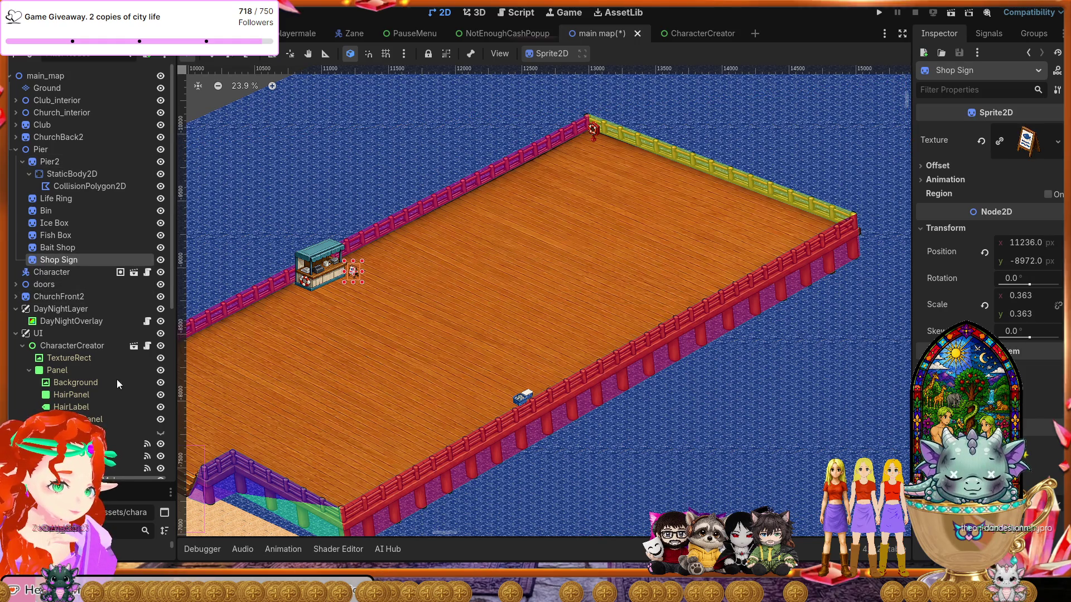
{"action": "key", "text": "ctrl+d"}
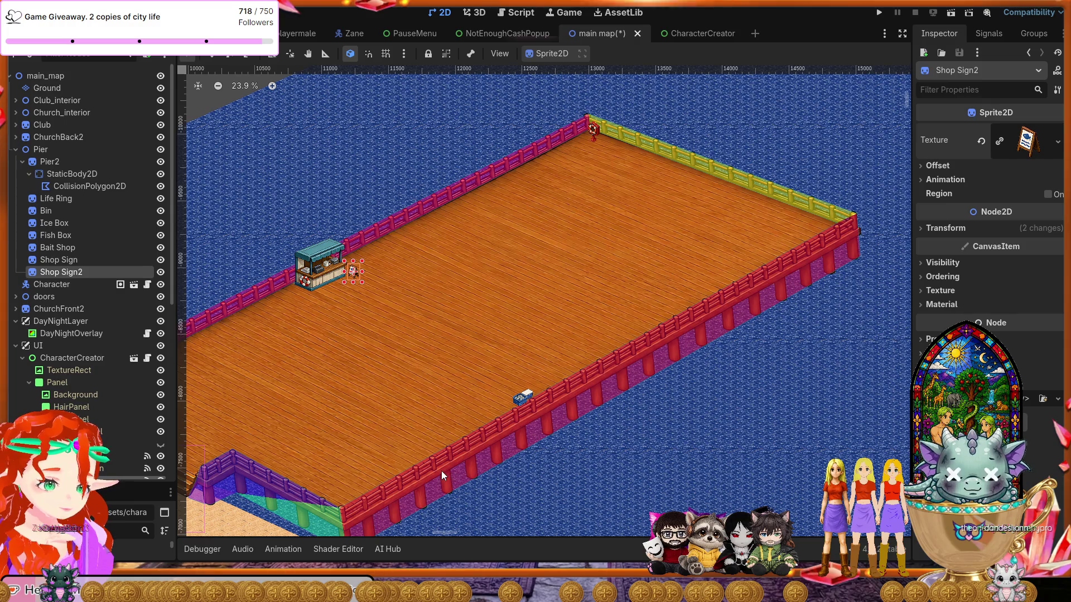
- Move Shop Sign2 toward the pier's far end and reset its Scale to 1.0
{"action": "left_click_drag", "start_coordinate": [360, 276], "coordinate": [591, 198]}
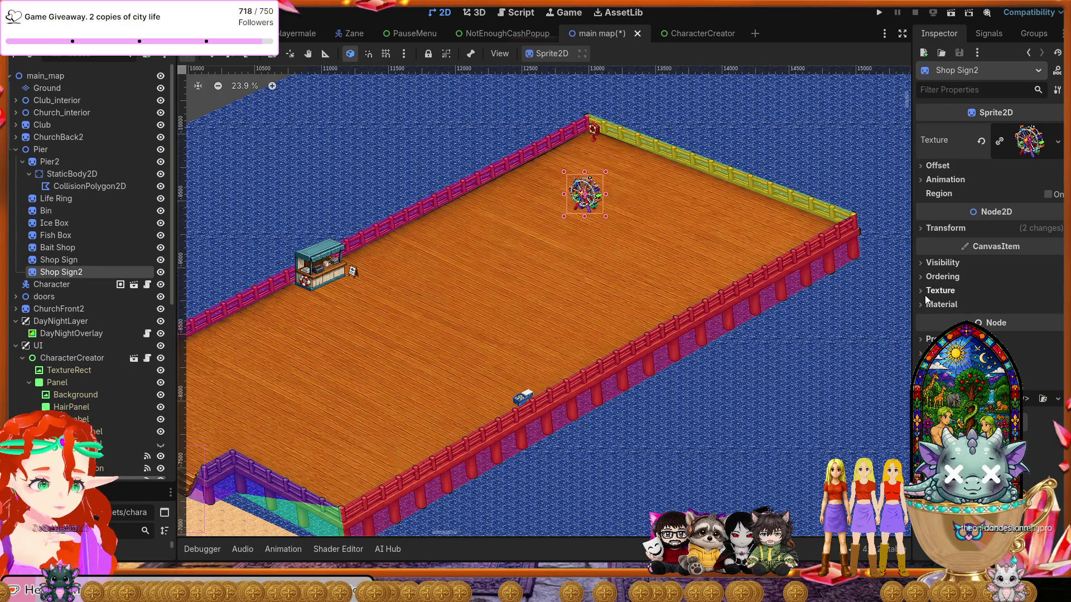
{"action": "left_click", "coordinate": [924, 227]}
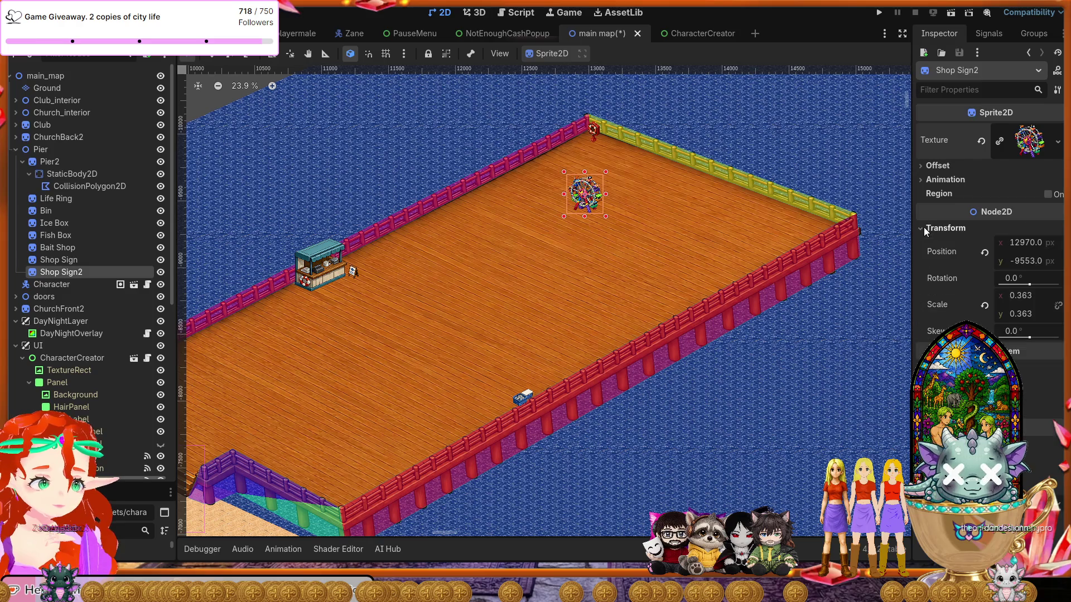
{"action": "left_click", "coordinate": [984, 305]}
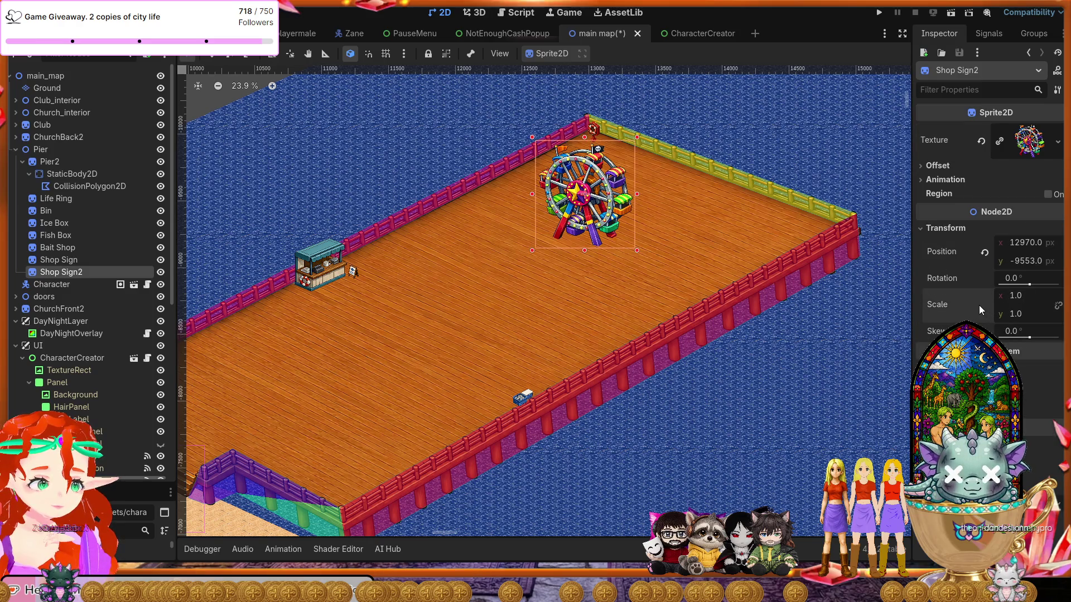
{"action": "scroll", "coordinate": [535, 217], "scroll_direction": "up", "scroll_amount": 3}
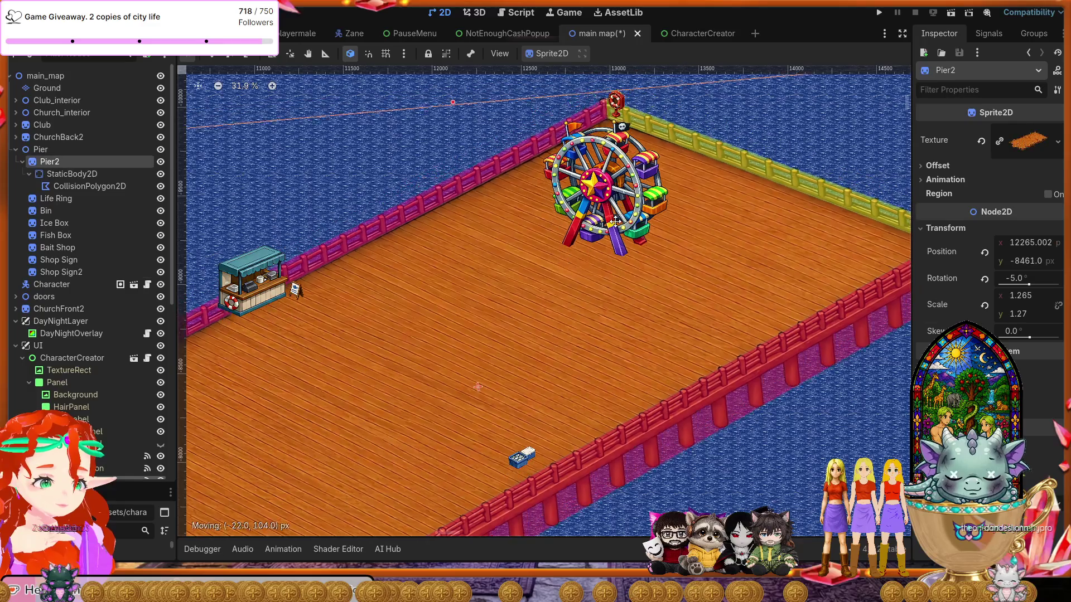
- Reposition, squash and tilt the Ferris wheel sprite on the canvas using its handles
{"action": "left_click_drag", "start_coordinate": [608, 184], "coordinate": [588, 229]}
{"action": "mouse_move", "coordinate": [514, 306]}
{"action": "left_mouse_down"}
{"action": "mouse_move", "coordinate": [504, 291]}
{"action": "mouse_move", "coordinate": [452, 387]}
{"action": "left_mouse_up"}
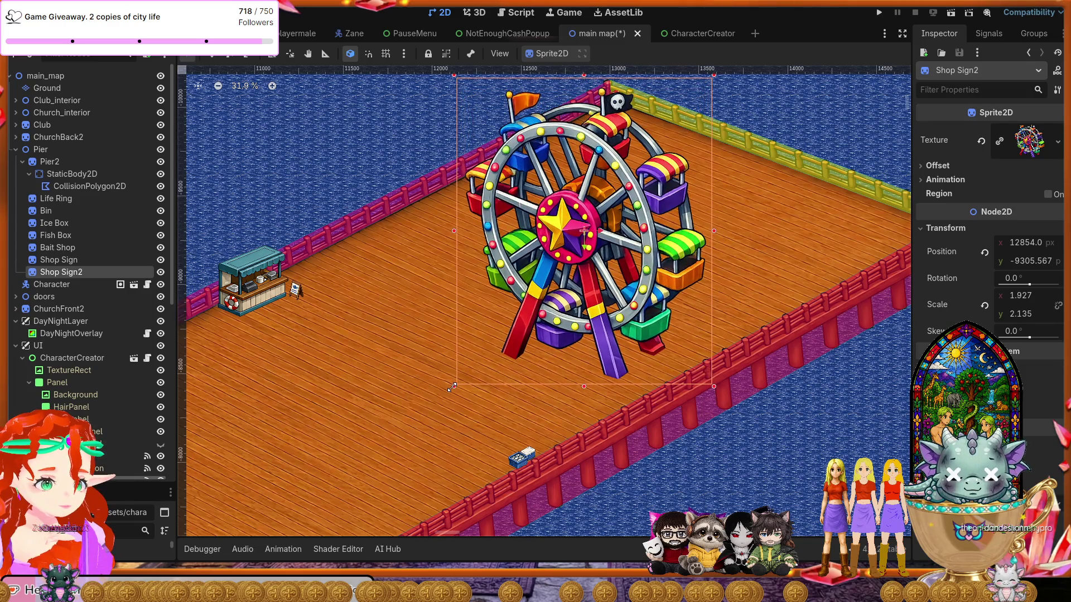
{"action": "left_click_drag", "start_coordinate": [571, 250], "coordinate": [513, 222]}
{"action": "left_click_drag", "start_coordinate": [655, 362], "coordinate": [648, 365]}
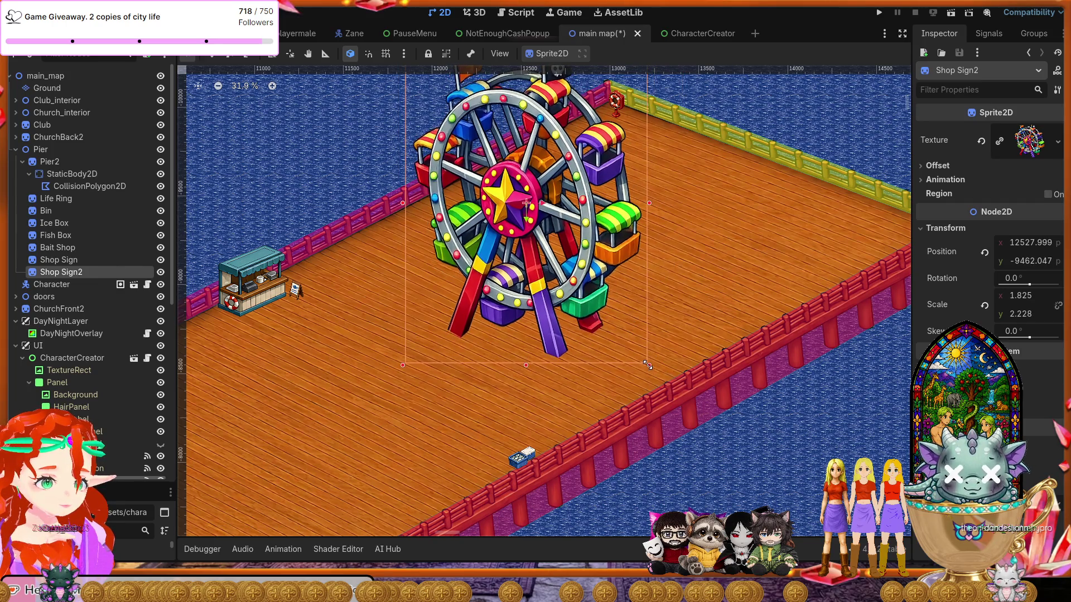
{"action": "scroll", "coordinate": [538, 263], "scroll_direction": "down", "scroll_amount": 2}
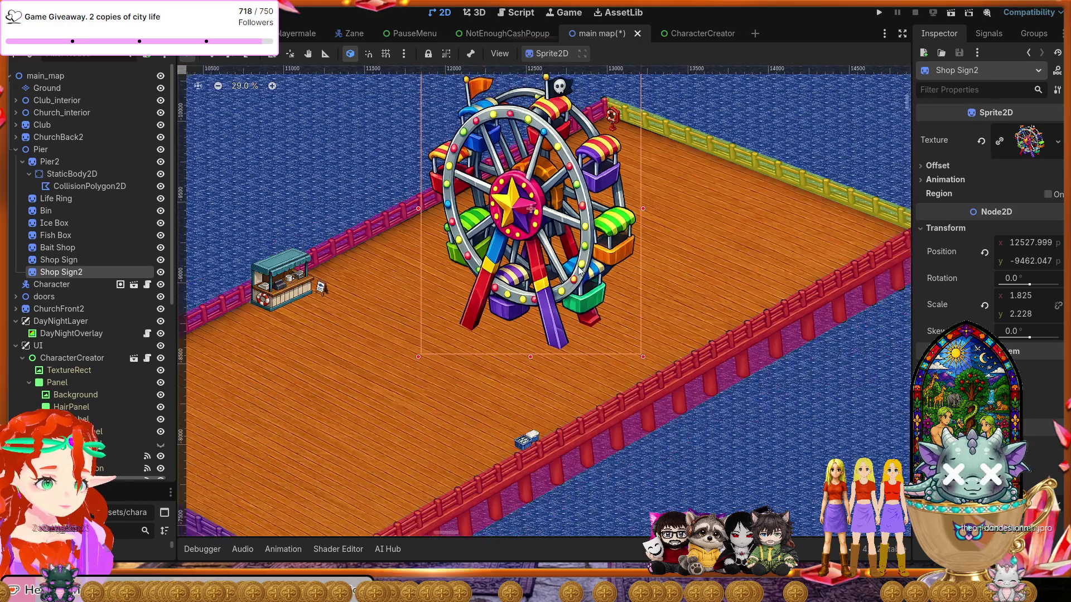
{"action": "scroll", "coordinate": [586, 279], "scroll_direction": "up", "scroll_amount": 2}
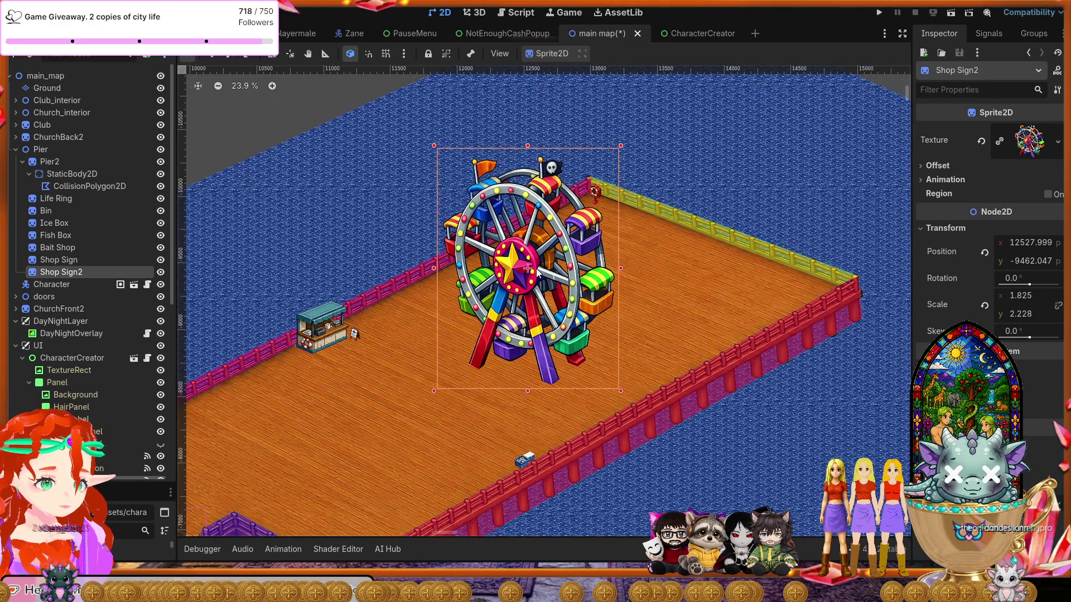
{"action": "mouse_move", "coordinate": [530, 271]}
{"action": "left_mouse_down"}
{"action": "mouse_move", "coordinate": [542, 271]}
{"action": "mouse_move", "coordinate": [523, 258]}
{"action": "left_mouse_up"}
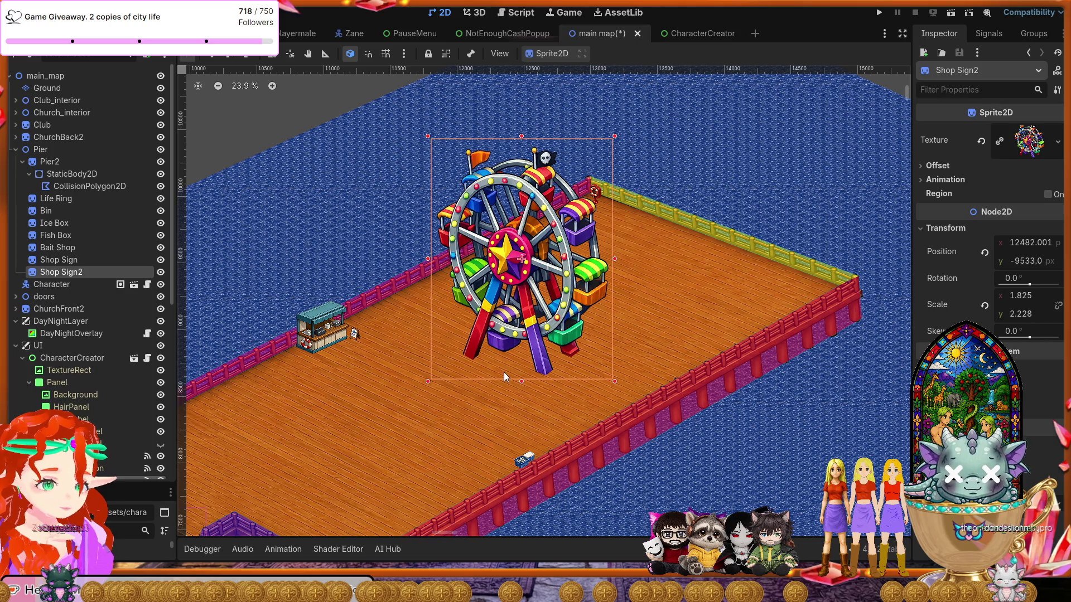
{"action": "left_click_drag", "start_coordinate": [518, 232], "coordinate": [527, 223]}
- Set the wheel's rotation to 2° and move it to the pier's far end (13827, -10206)
{"action": "left_click", "coordinate": [1018, 279]}
{"action": "type", "text": "15"}
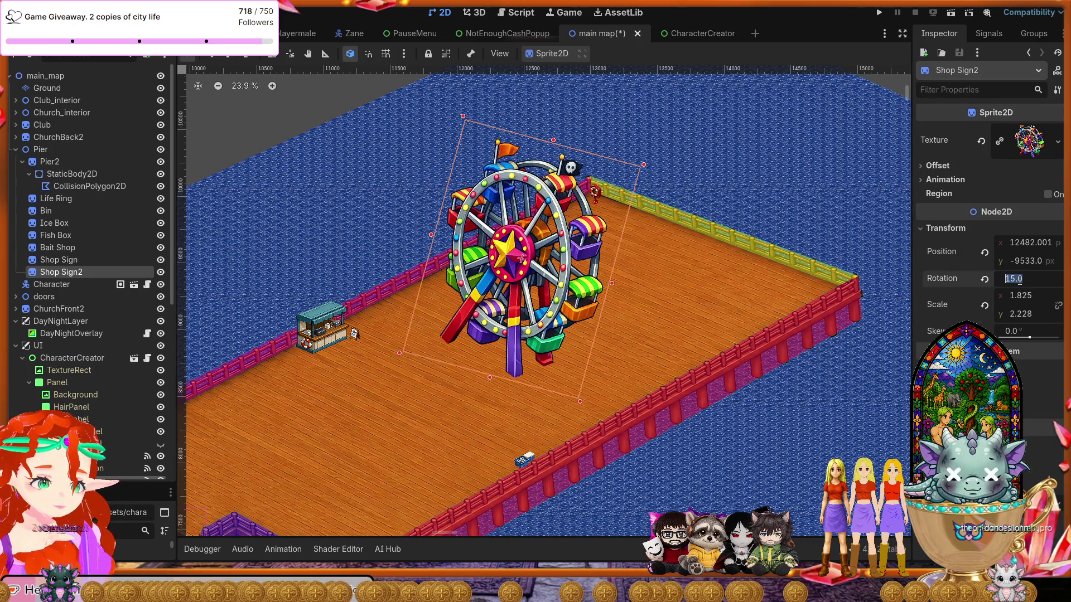
{"action": "key", "text": "Return"}
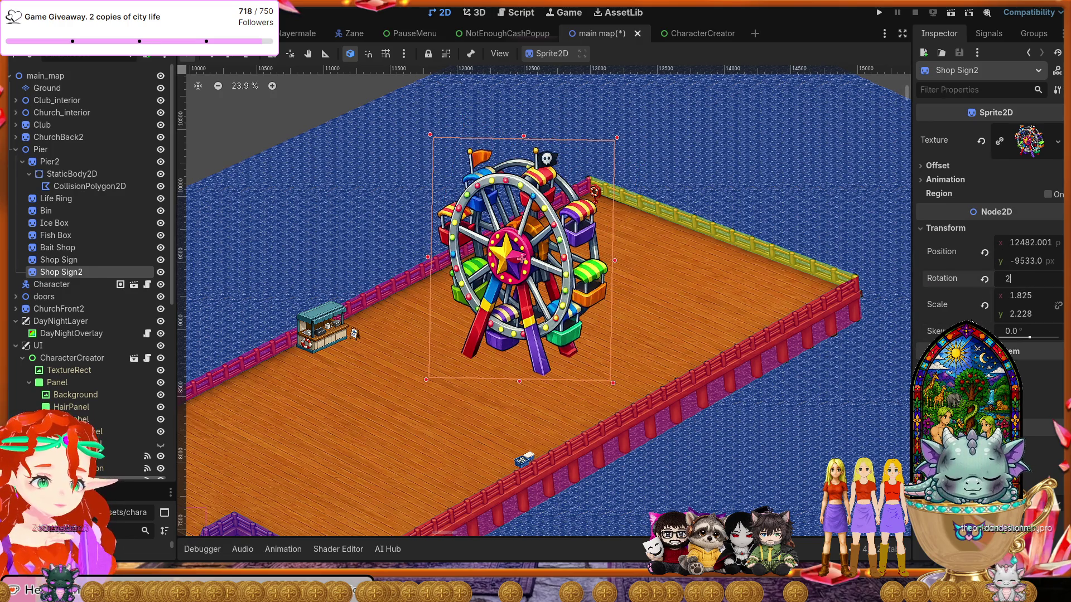
{"action": "key", "text": "Return"}
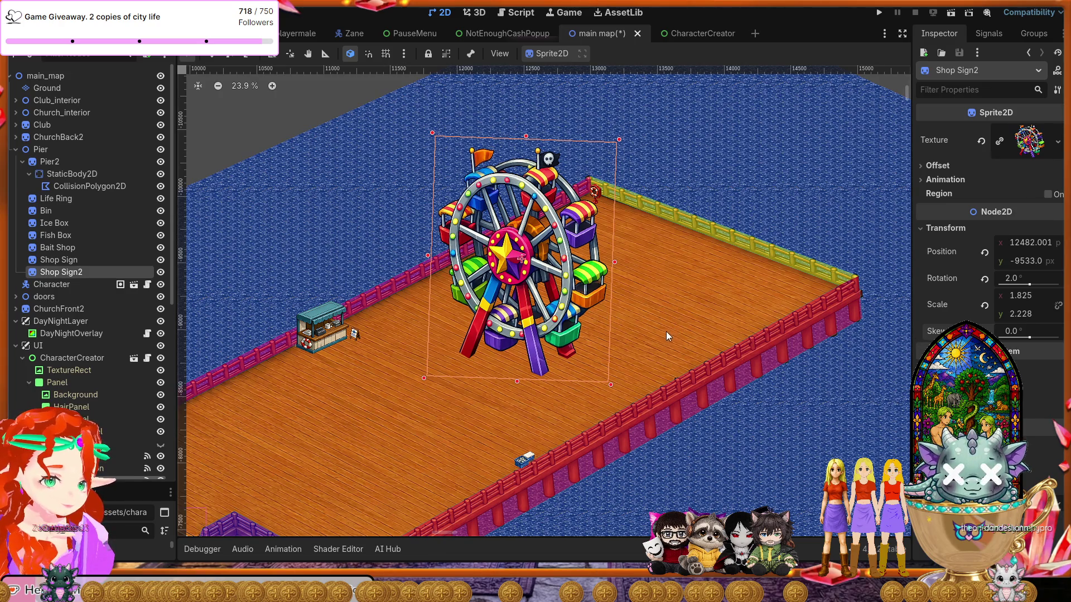
{"action": "mouse_move", "coordinate": [638, 370]}
{"action": "left_mouse_down"}
{"action": "mouse_move", "coordinate": [714, 308]}
{"action": "mouse_move", "coordinate": [759, 288]}
{"action": "mouse_move", "coordinate": [624, 338]}
{"action": "mouse_move", "coordinate": [594, 378]}
{"action": "left_mouse_up"}
{"action": "mouse_move", "coordinate": [489, 284]}
{"action": "left_mouse_down"}
{"action": "mouse_move", "coordinate": [644, 189]}
{"action": "mouse_move", "coordinate": [668, 190]}
{"action": "left_mouse_up"}
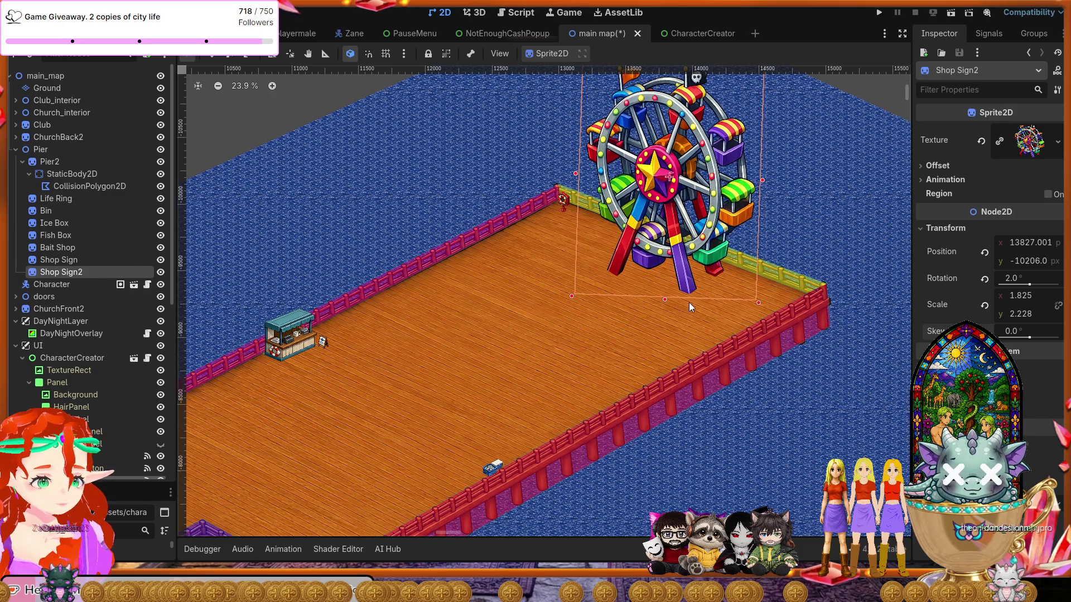
{"action": "scroll", "coordinate": [670, 346], "scroll_direction": "down", "scroll_amount": 1}
- Enlarge the wheel to 2.138 × 2.594, raise it to 13802, -10333 and rotate it 3°
{"action": "scroll", "coordinate": [663, 377], "scroll_direction": "up", "scroll_amount": 1}
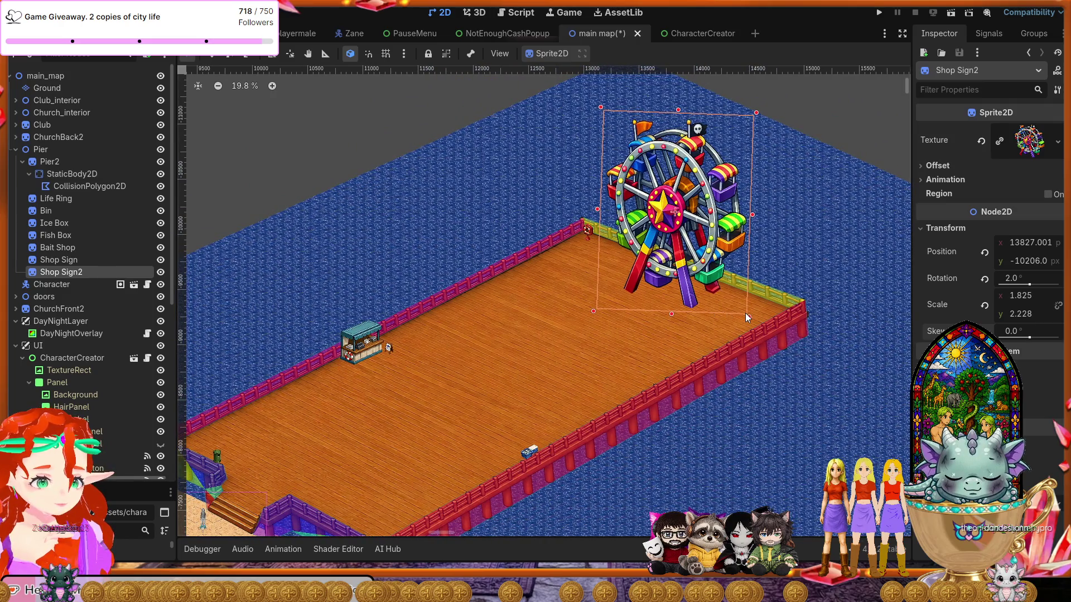
{"action": "left_click_drag", "start_coordinate": [748, 317], "coordinate": [760, 333]}
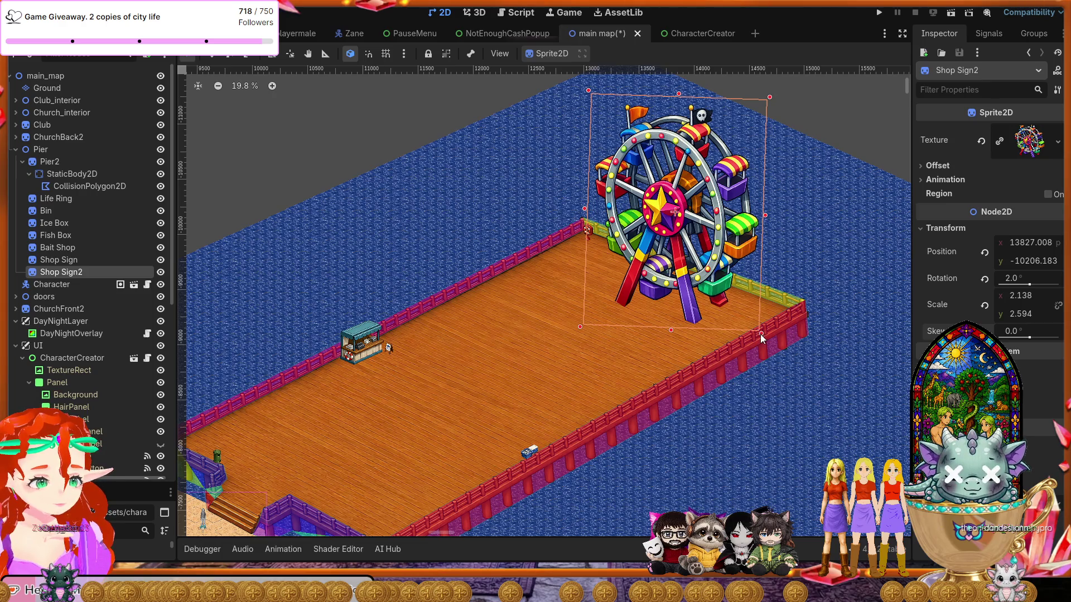
{"action": "left_click_drag", "start_coordinate": [658, 222], "coordinate": [654, 207]}
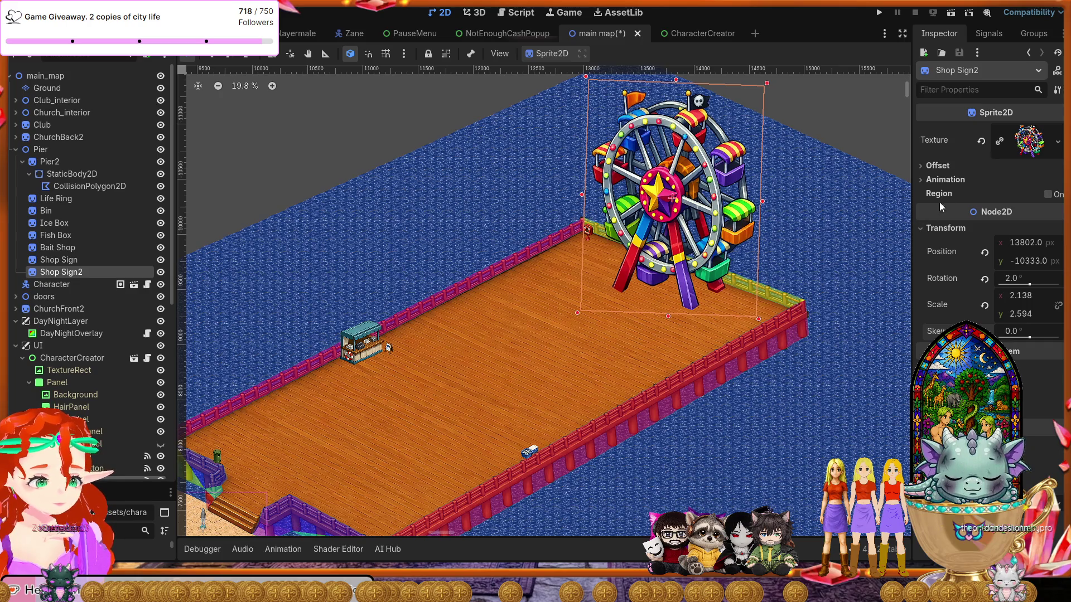
{"action": "left_click", "coordinate": [1012, 279]}
{"action": "type", "text": "3"}
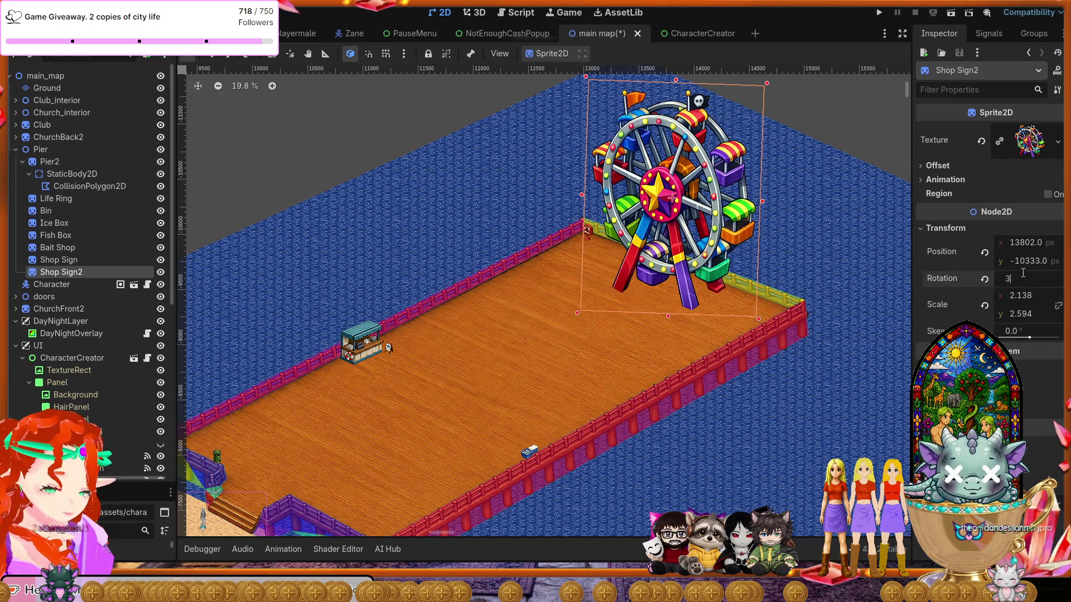
{"action": "key", "text": "Return"}
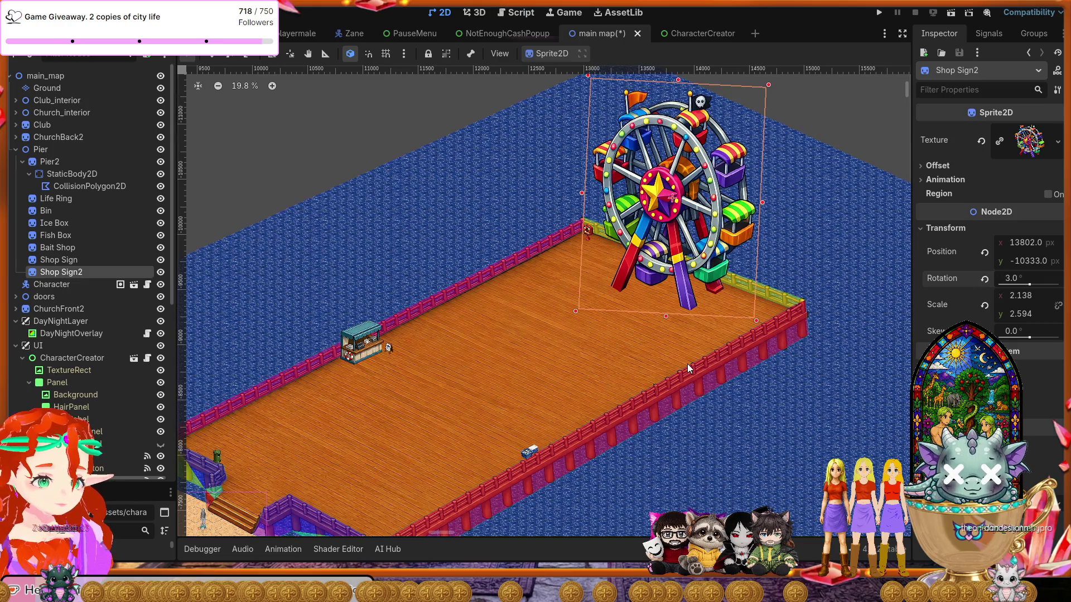
{"action": "left_click", "coordinate": [54, 77]}
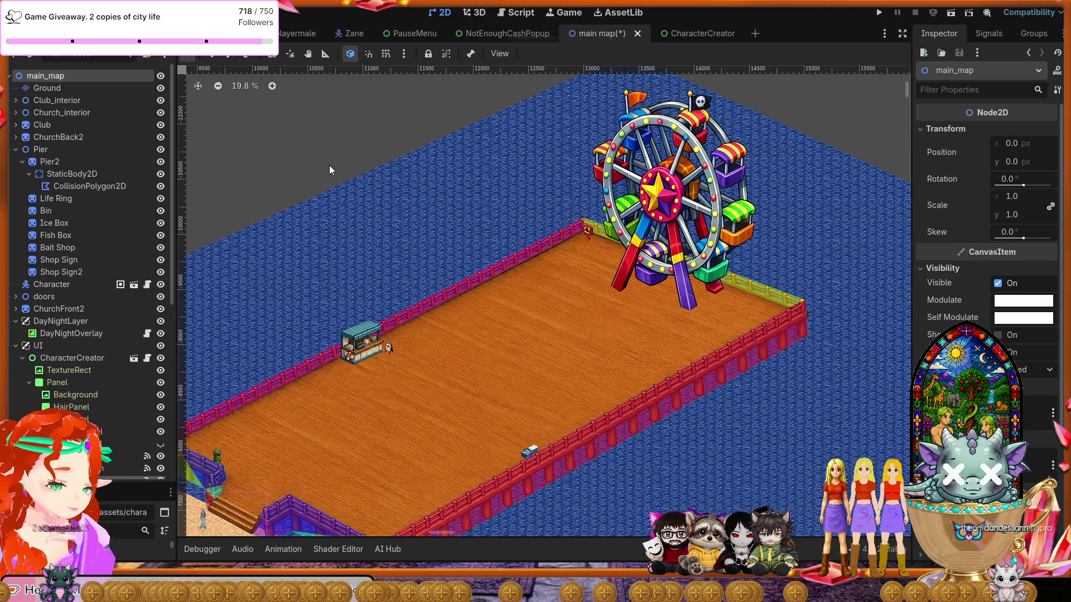
- Frame the whole pier in the 2D view and save the main_map scene
{"action": "left_click", "coordinate": [377, 207]}
{"action": "left_click", "coordinate": [61, 134]}
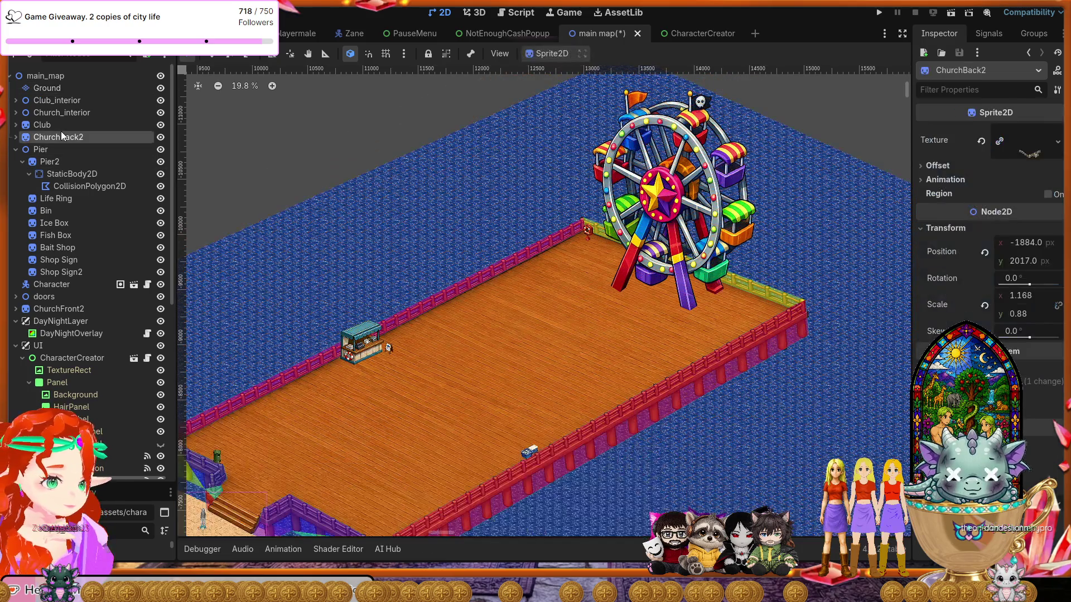
{"action": "scroll", "coordinate": [468, 279], "scroll_direction": "down", "scroll_amount": 3}
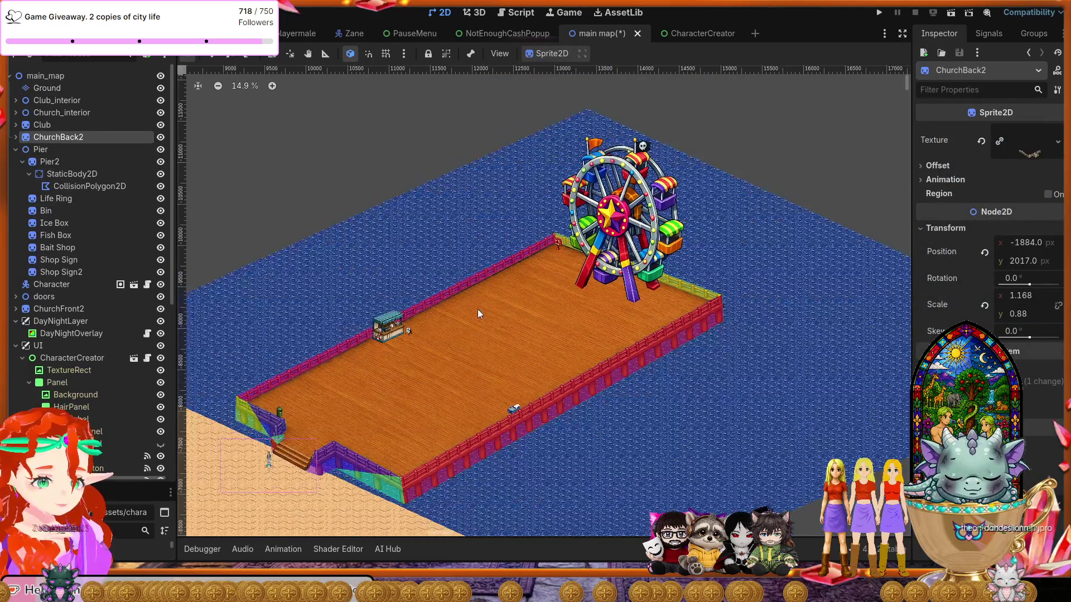
{"action": "left_click_drag", "start_coordinate": [518, 313], "coordinate": [567, 303]}
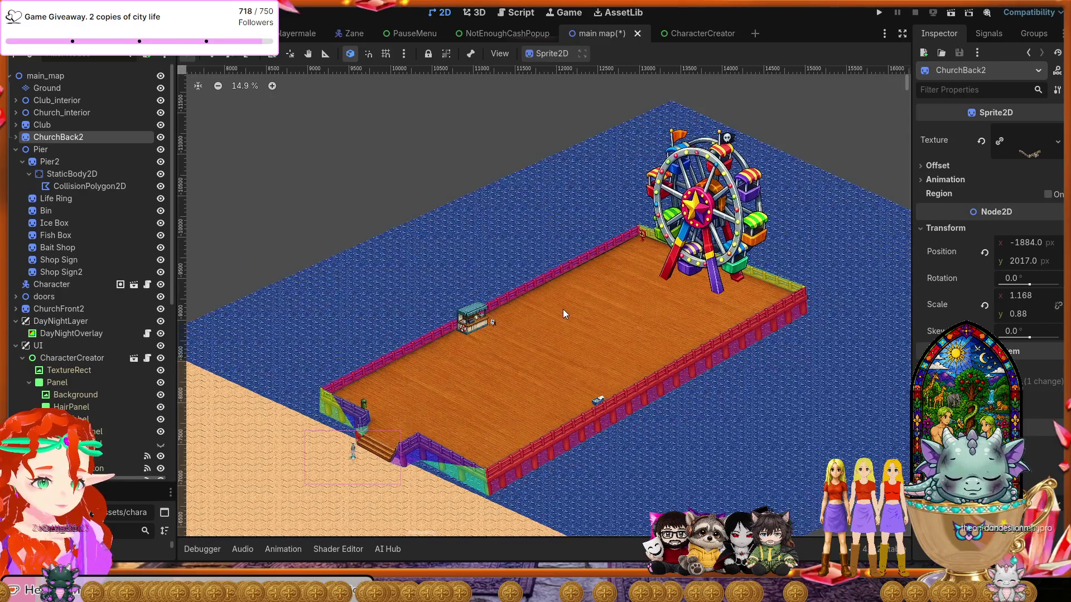
{"action": "scroll", "coordinate": [563, 310], "scroll_direction": "up", "scroll_amount": 1}
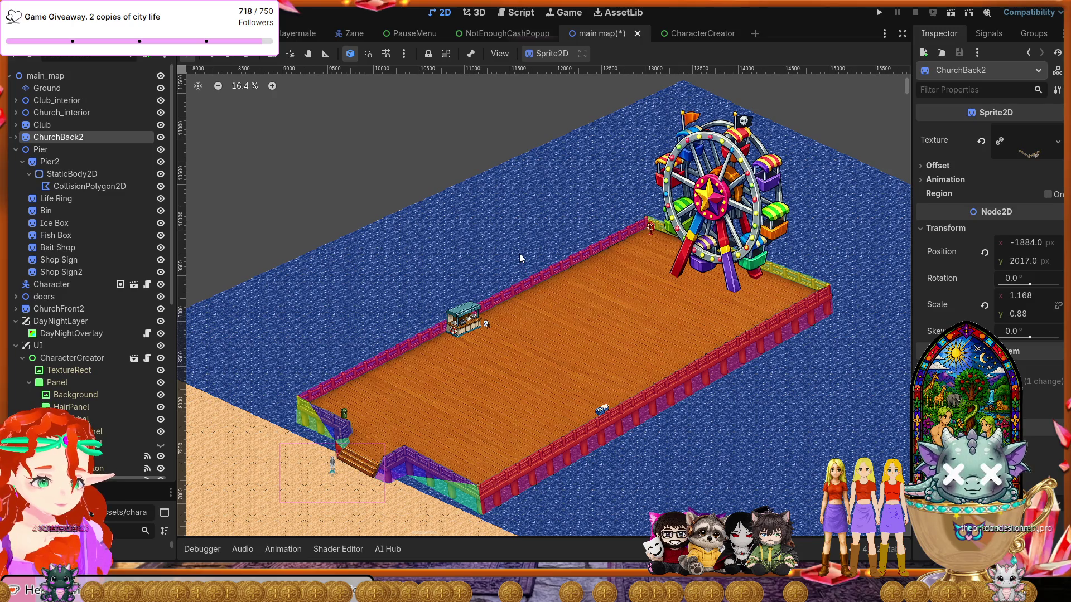
{"action": "key", "text": "ctrl+s"}
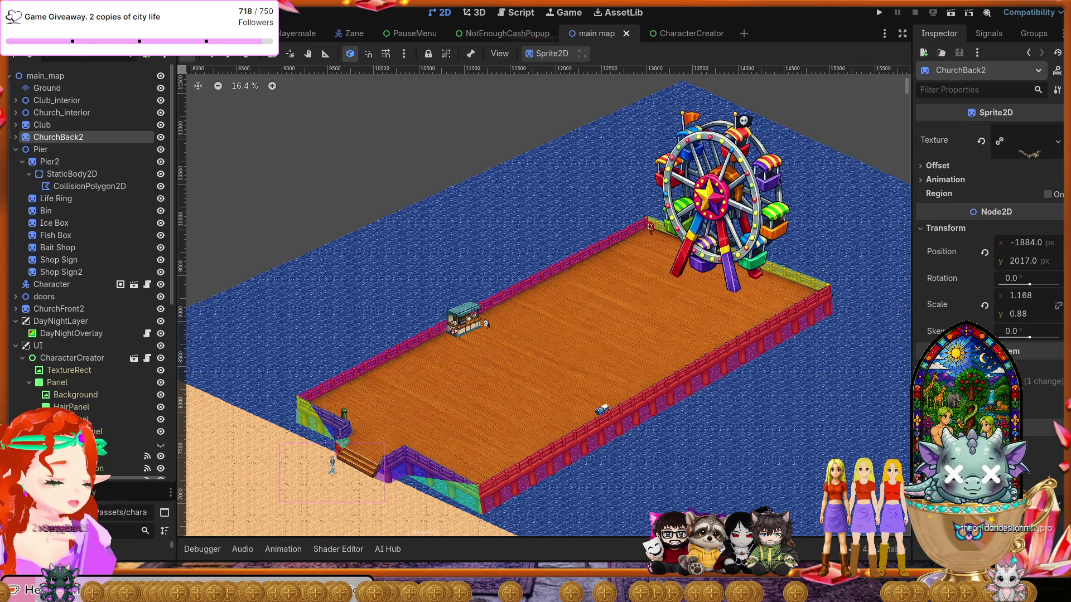
- Close the Godot editor window with the top-right button
{"action": "left_click", "coordinate": [1028, 15]}
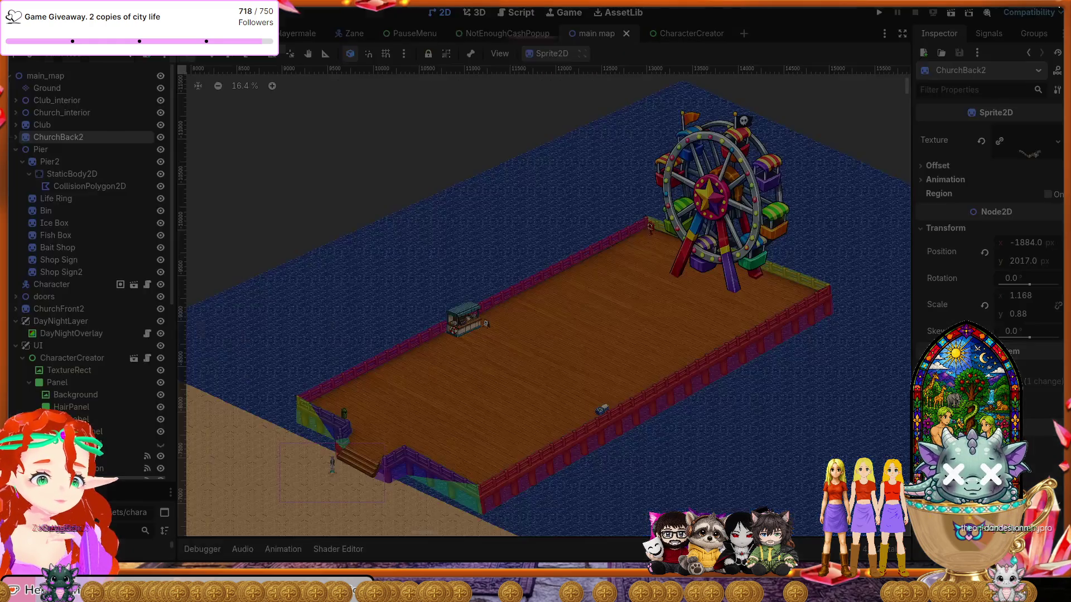